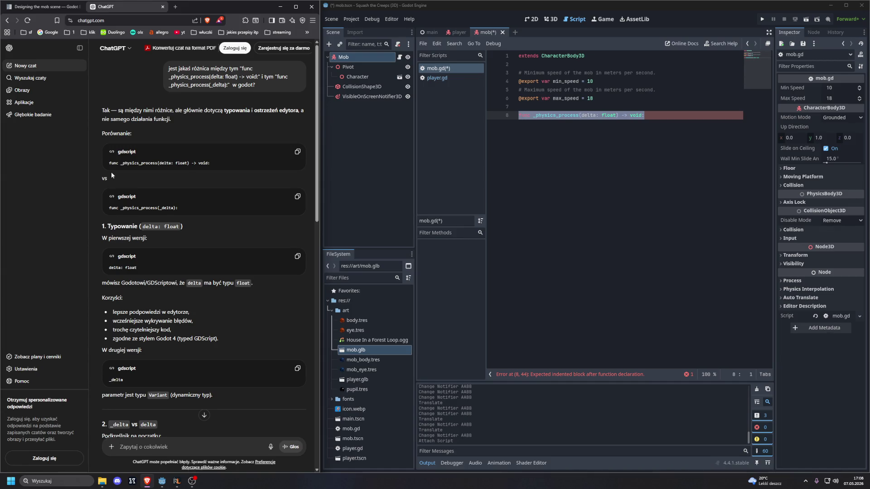
- Read ChatGPT's answer recommending func _physics_process(delta: float) -> void:, then close the ChatGPT tab
scroll(112, 175, "down", 1)
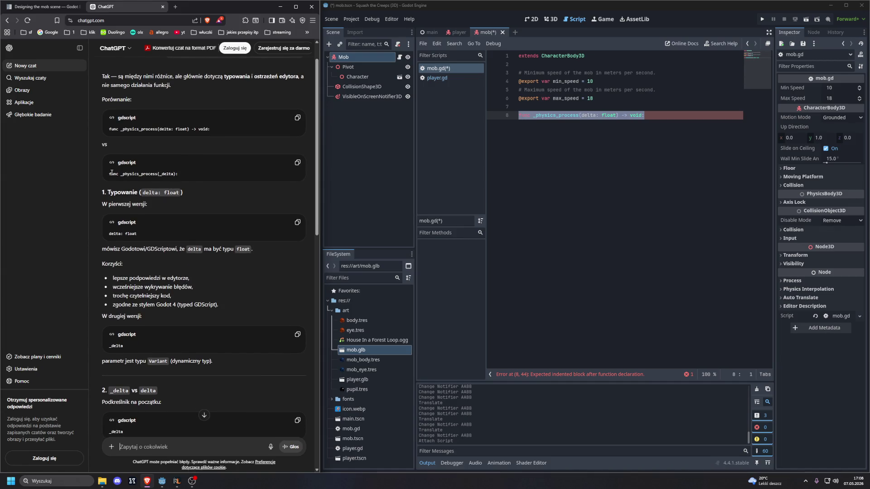
scroll(111, 172, "down", 2)
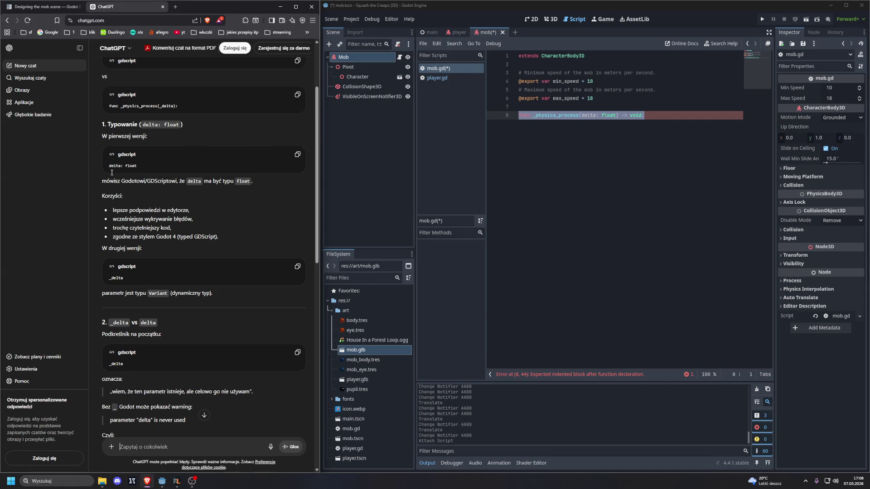
scroll(111, 172, "up", 3)
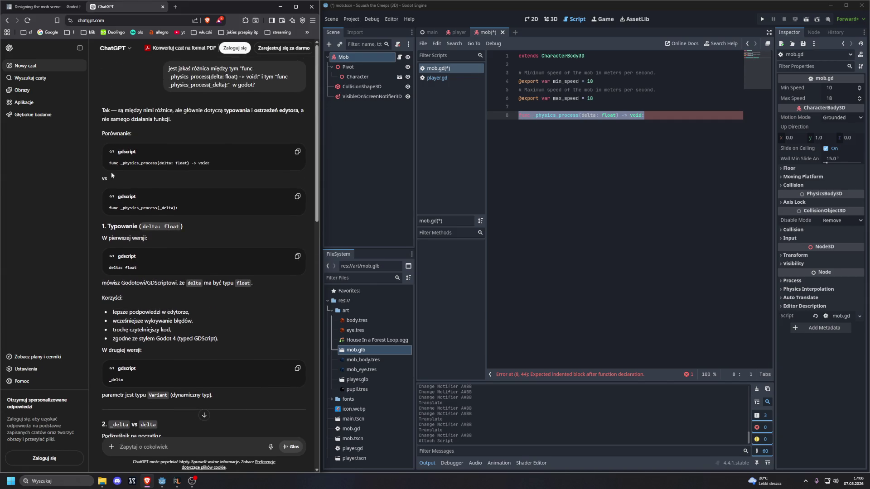
scroll(111, 175, "down", 4)
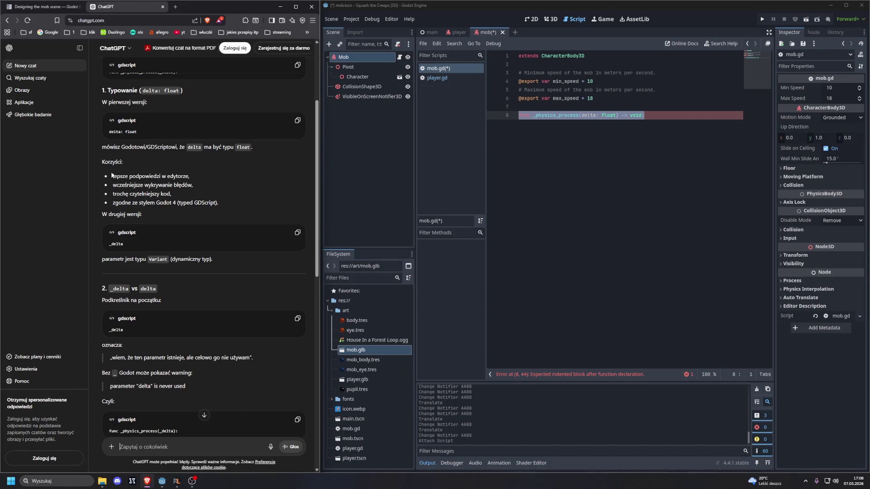
scroll(112, 175, "down", 1)
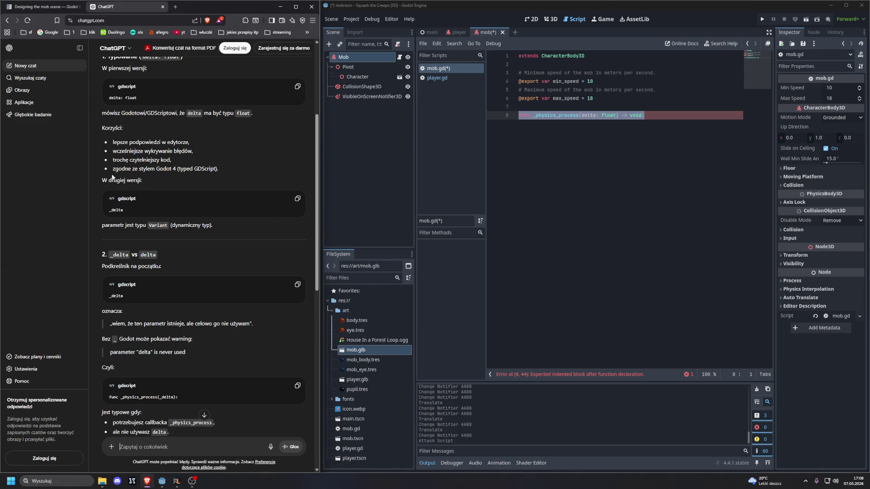
scroll(113, 178, "down", 1)
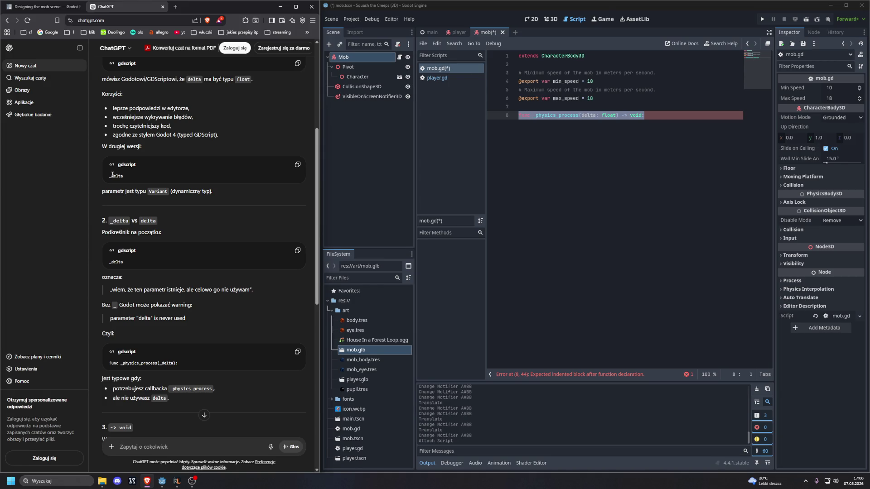
scroll(112, 175, "down", 2)
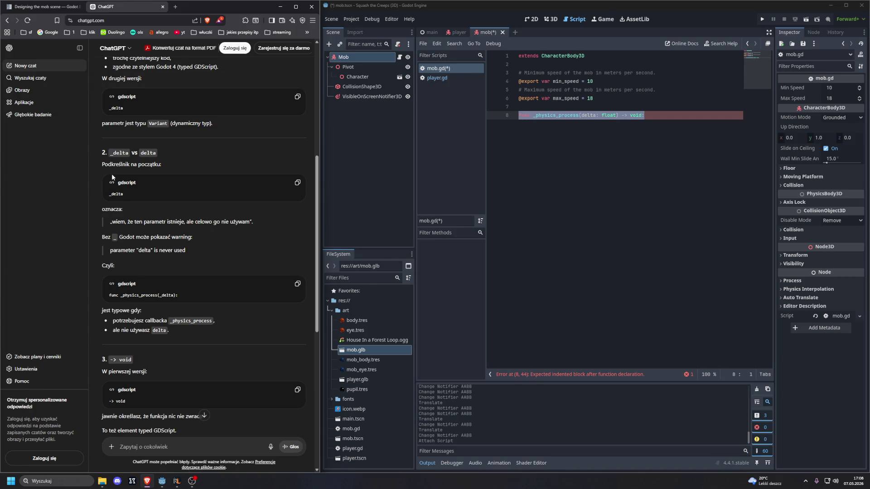
scroll(111, 173, "down", 1)
scroll(113, 175, "down", 1)
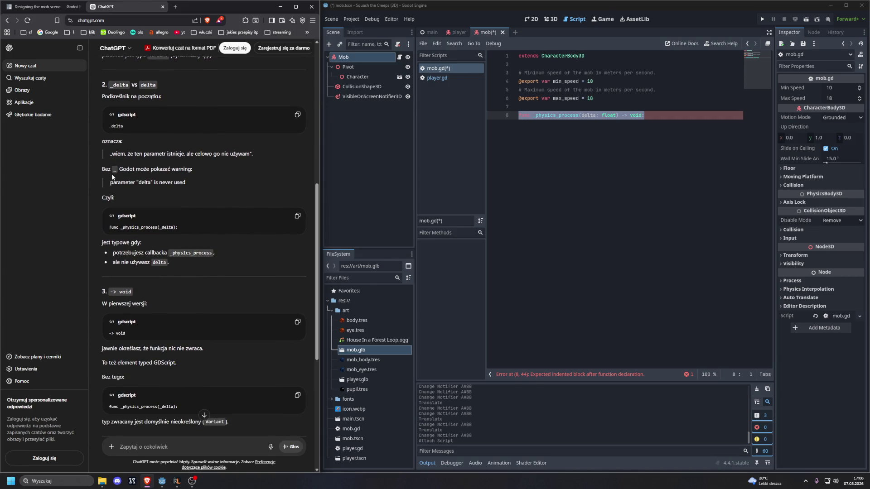
scroll(112, 176, "down", 1)
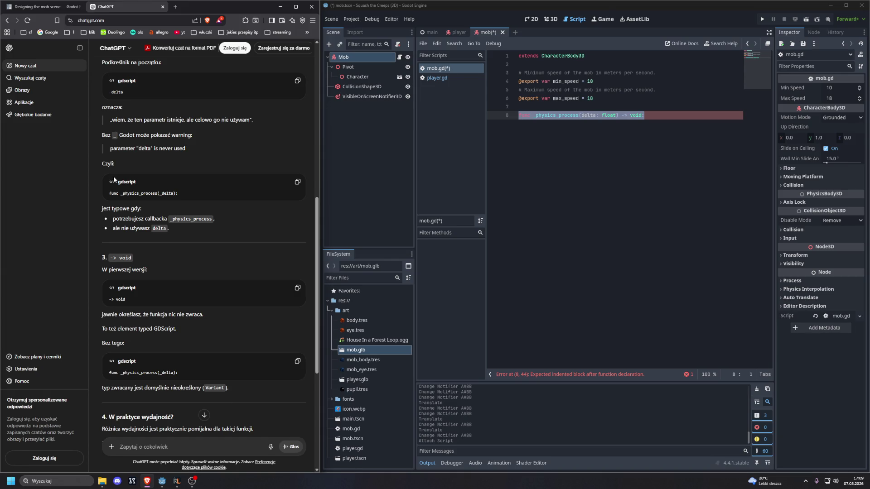
scroll(114, 179, "down", 3)
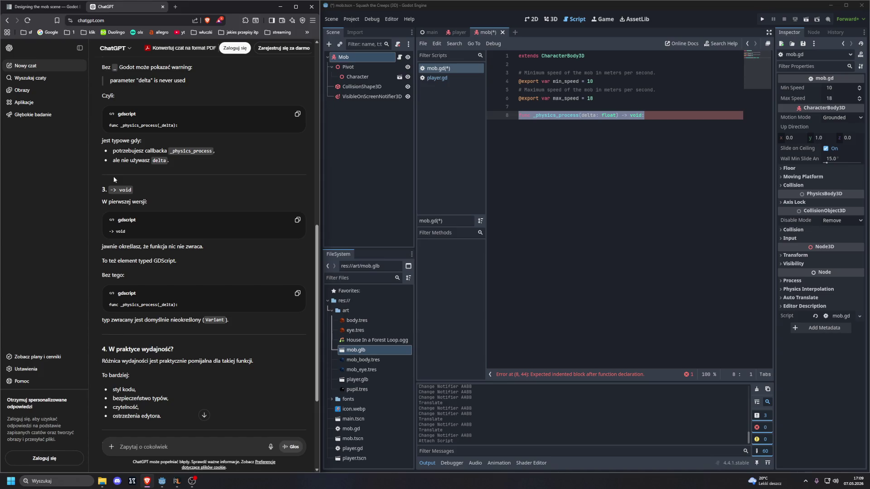
scroll(115, 179, "down", 3)
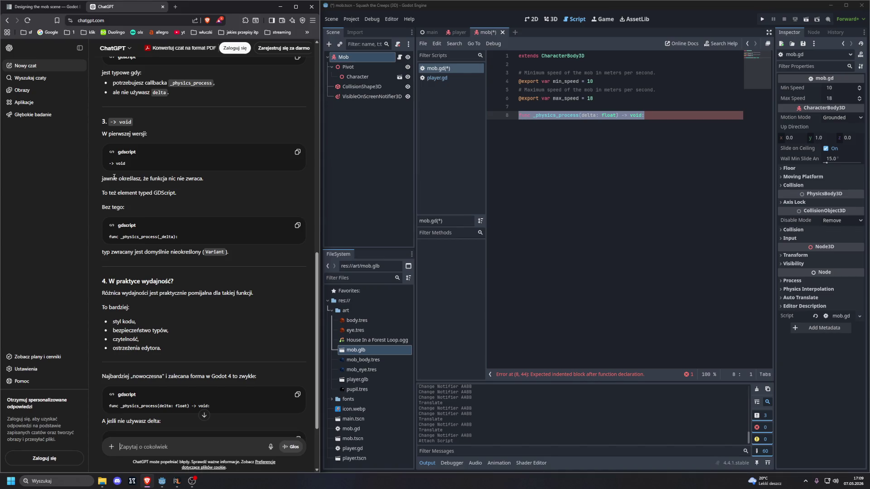
scroll(114, 177, "down", 3)
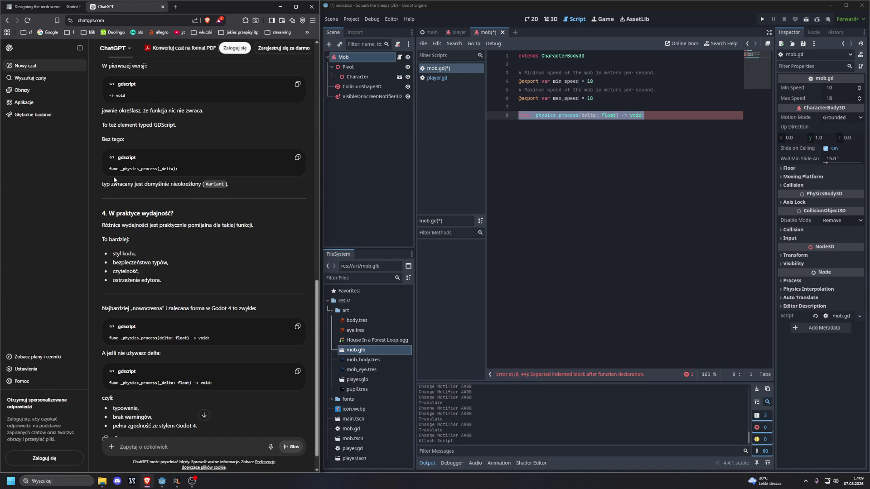
scroll(114, 180, "down", 1)
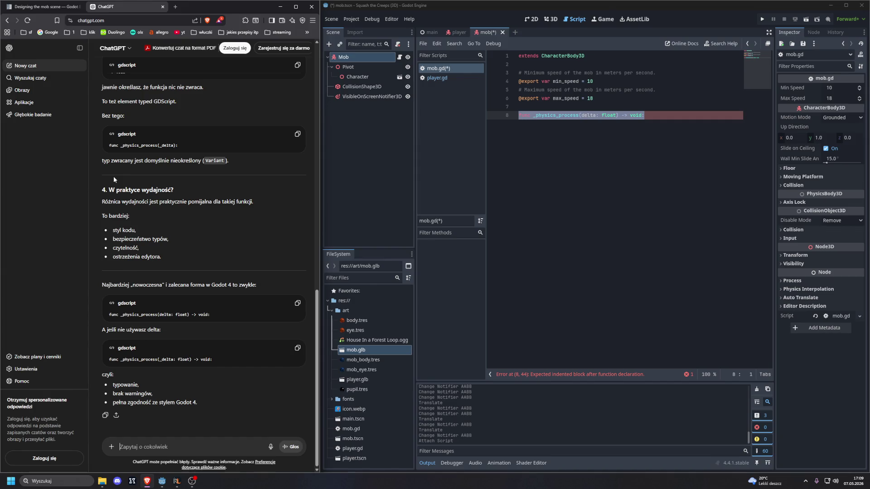
middle_click(138, 2)
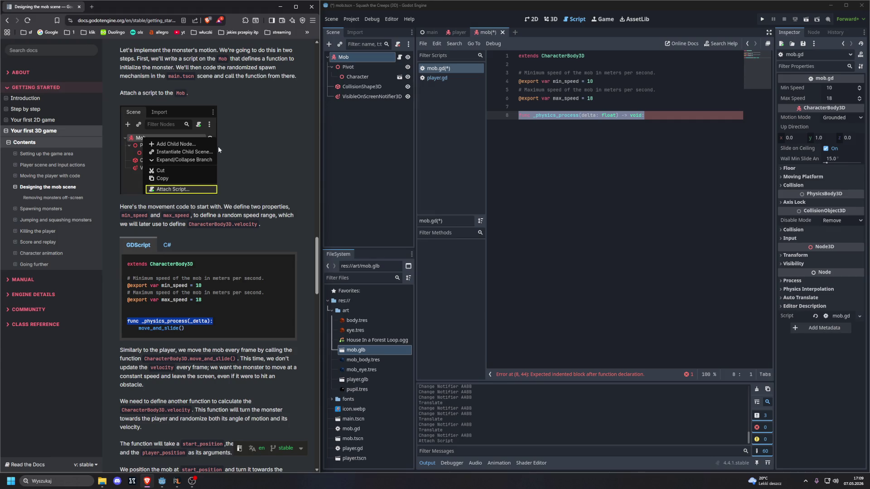
- Add a move_and_slide() call as the body of mob.gd's _physics_process function
left_click(638, 120)
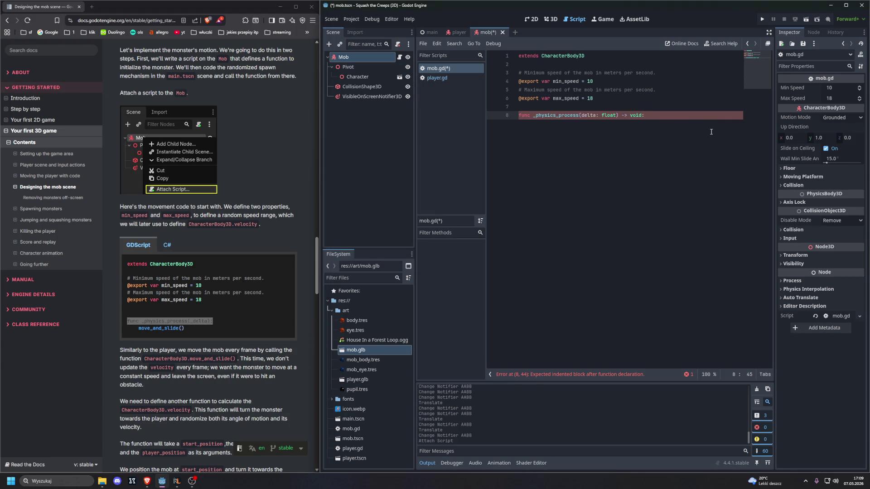
key("Return")
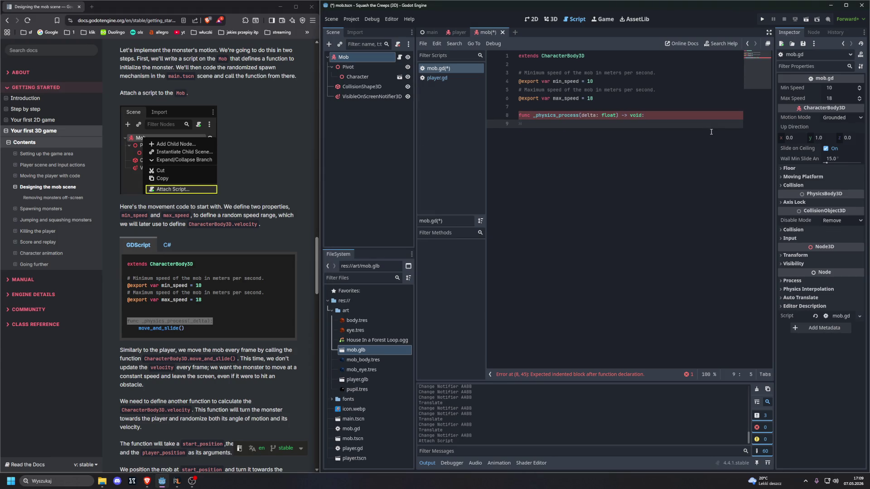
type("move_an")
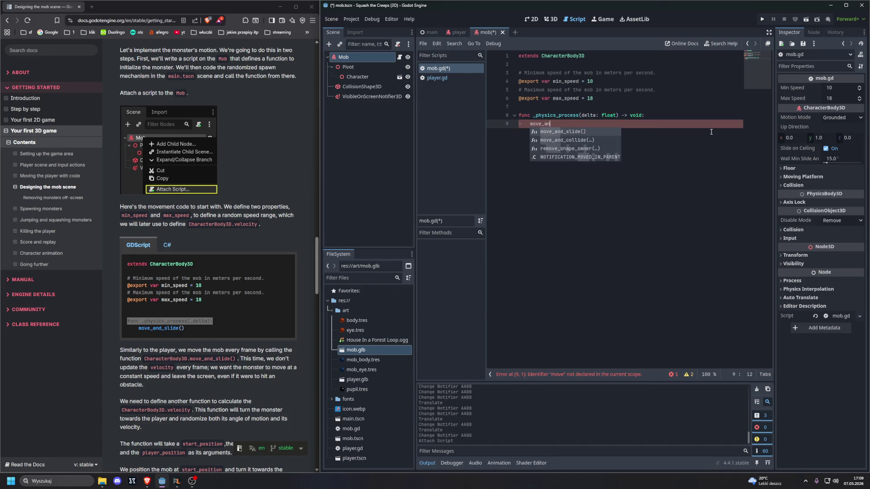
type("d_")
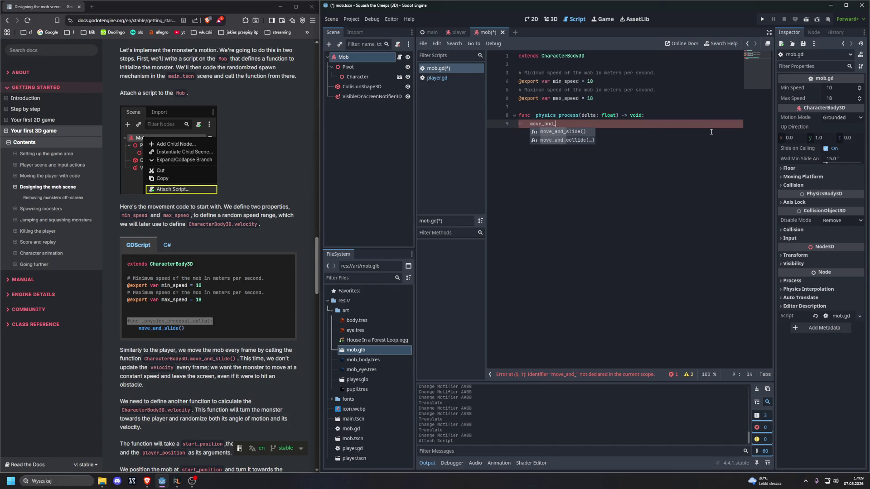
key("Return")
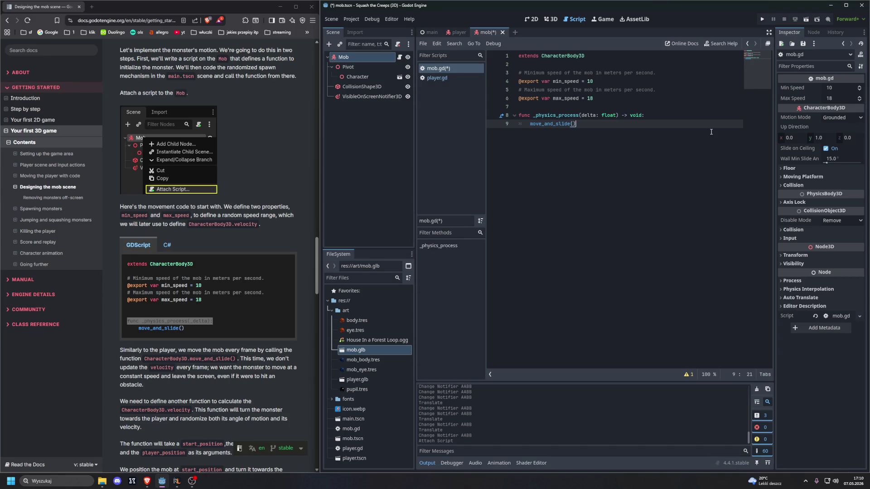
scroll(257, 234, "down", 6)
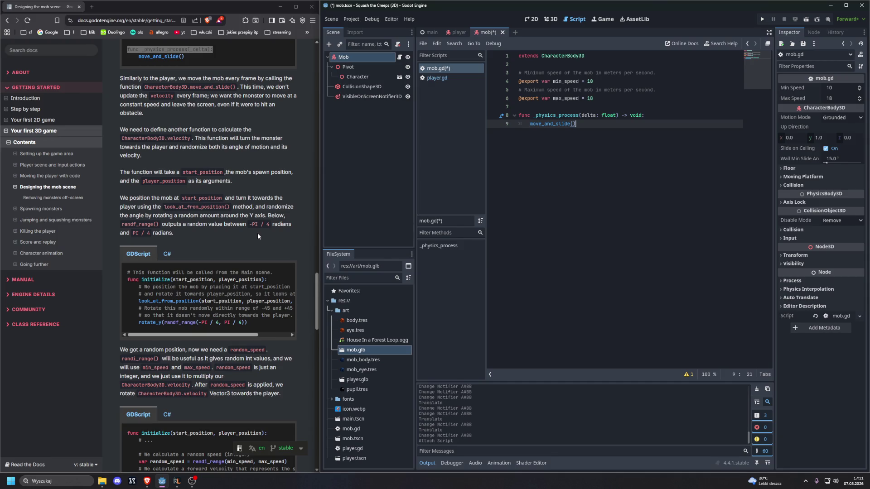
- Paste the docs' initialize(start_position, player_position) function below move_and_slide() in mob.gd
left_click(285, 272)
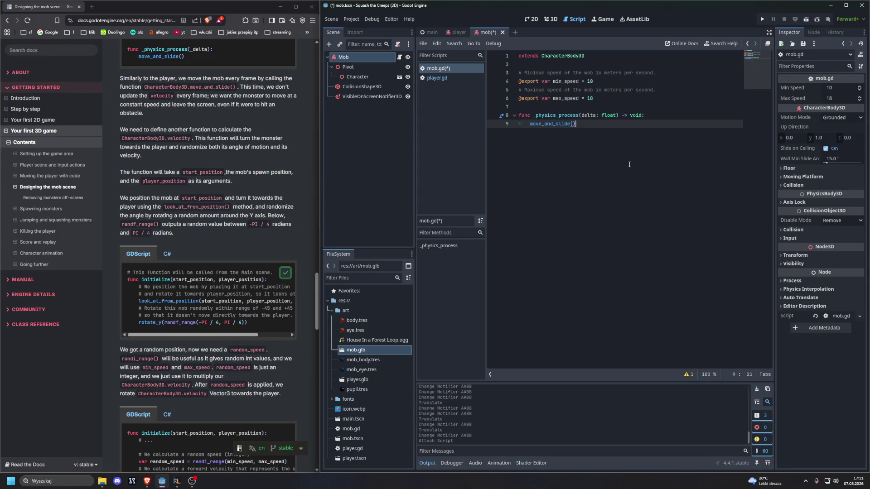
key("Return")
key("Return")
key("BackSpace")
key("ctrl+v")
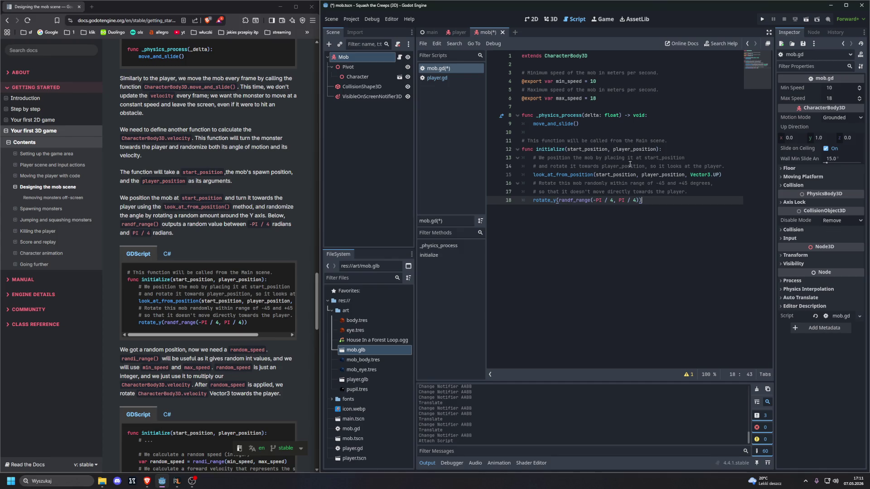
key("Return")
key("Return")
key("BackSpace")
type("func ")
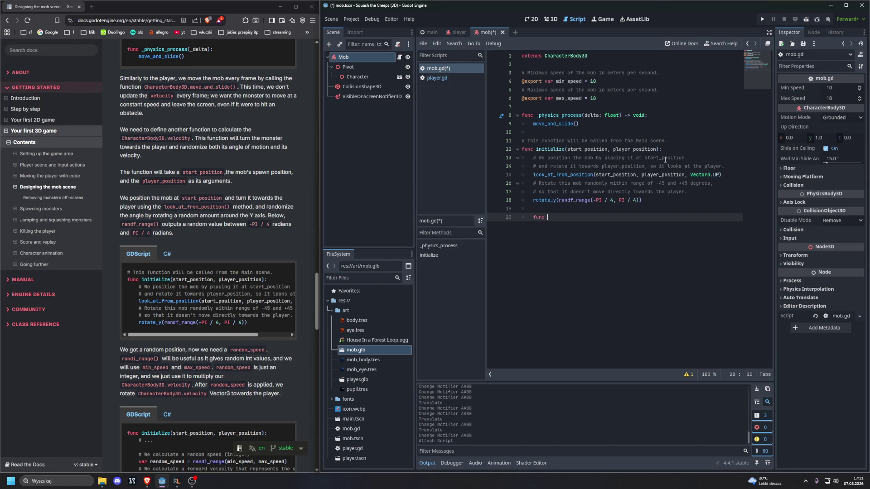
type("ini")
type("tia")
type("ize ")
type("(")
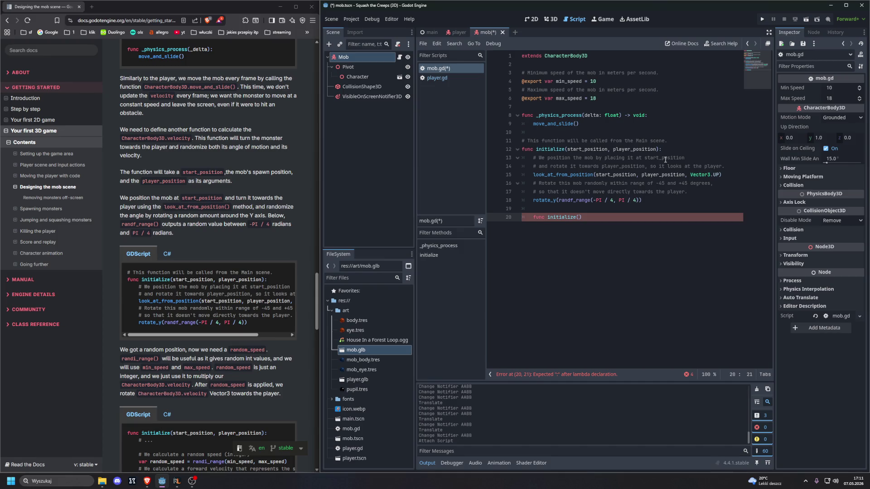
key("BackSpace")
key("BackSpace")
key("BackSpace")
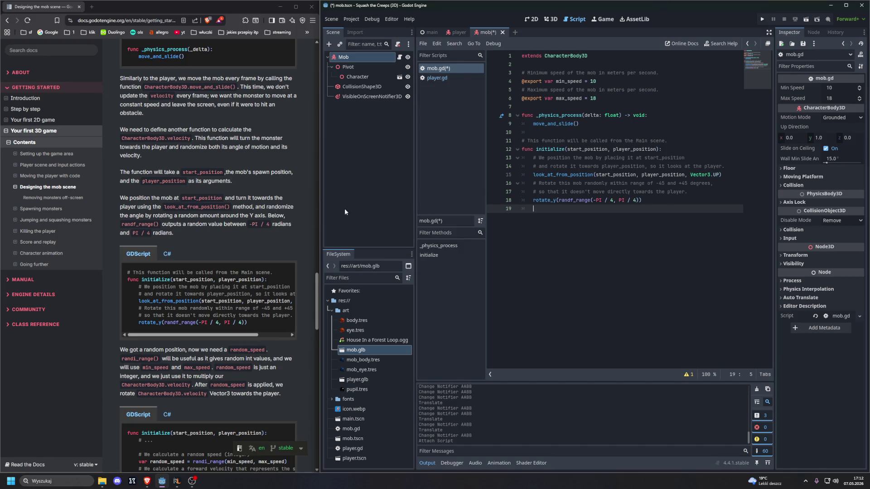
scroll(237, 213, "down", 4)
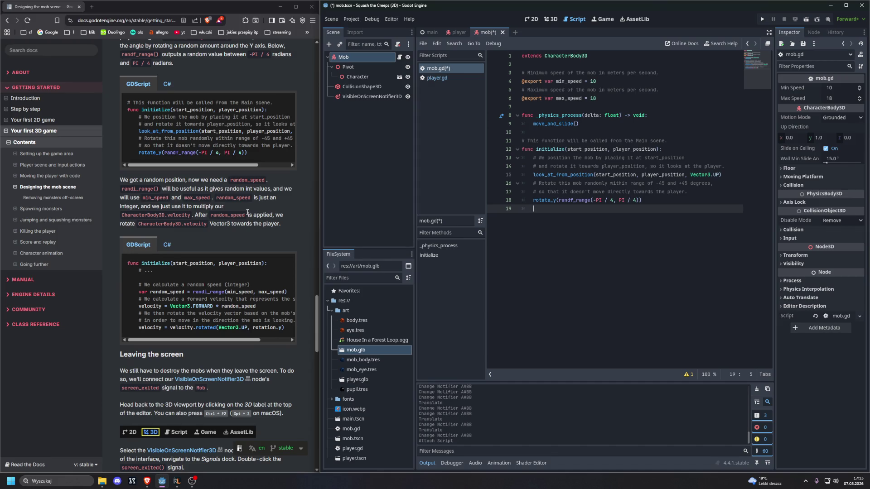
- Paste the docs' random speed and rotated velocity code after line 19 of initialize()
scroll(242, 227, "down", 1)
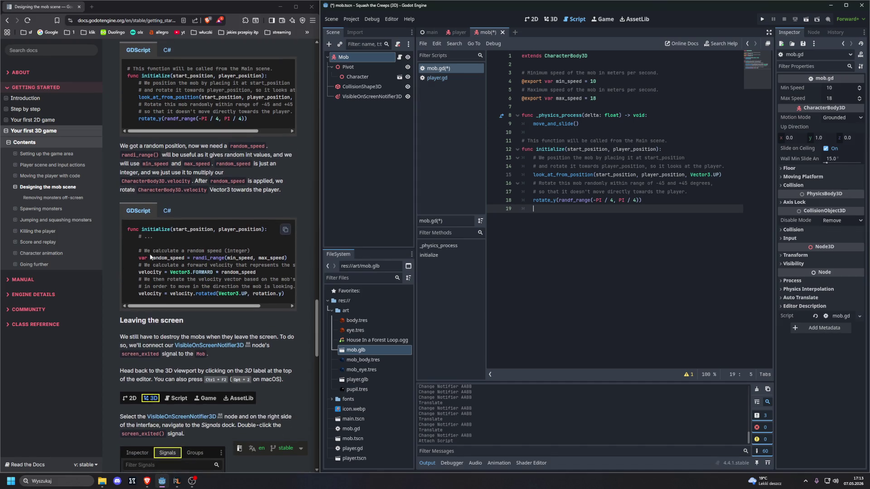
mouse_move(138, 250)
left_mouse_down()
mouse_move(208, 262)
mouse_move(298, 294)
left_mouse_up()
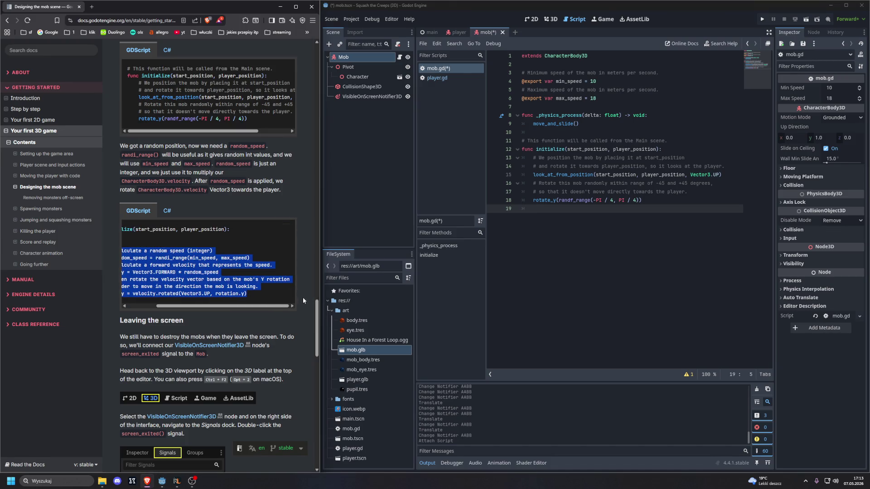
left_click(597, 232)
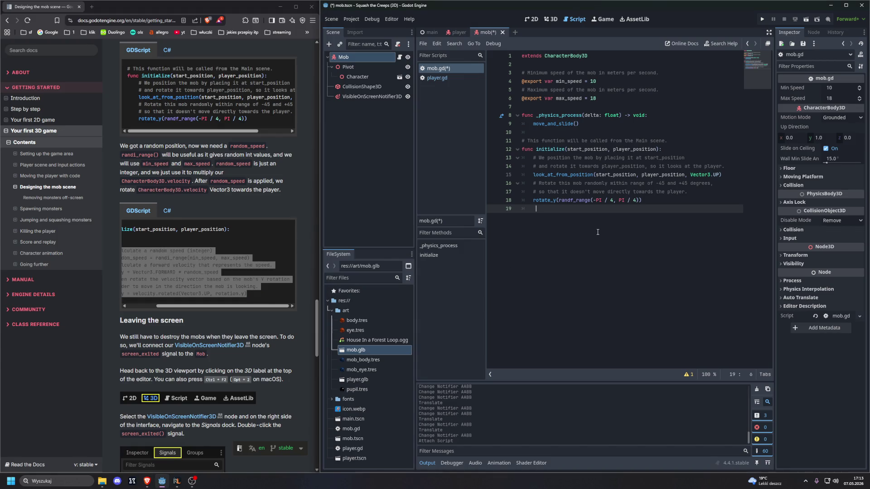
key("Return")
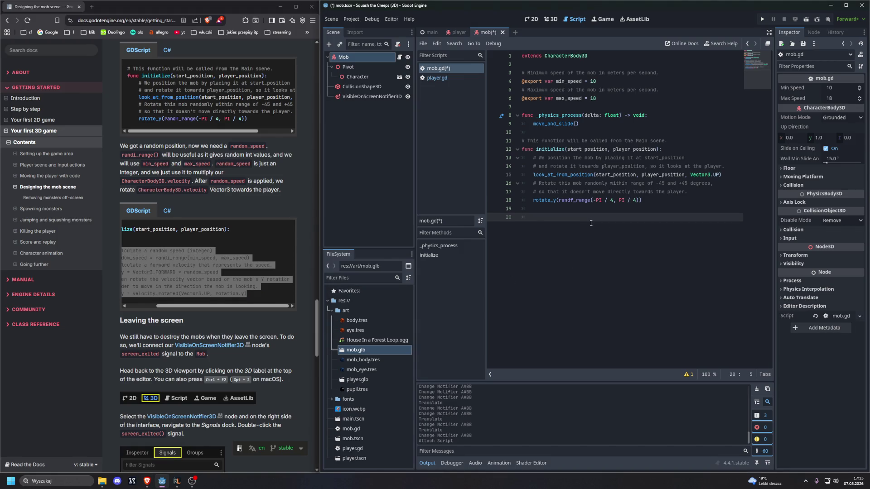
key("ctrl+v")
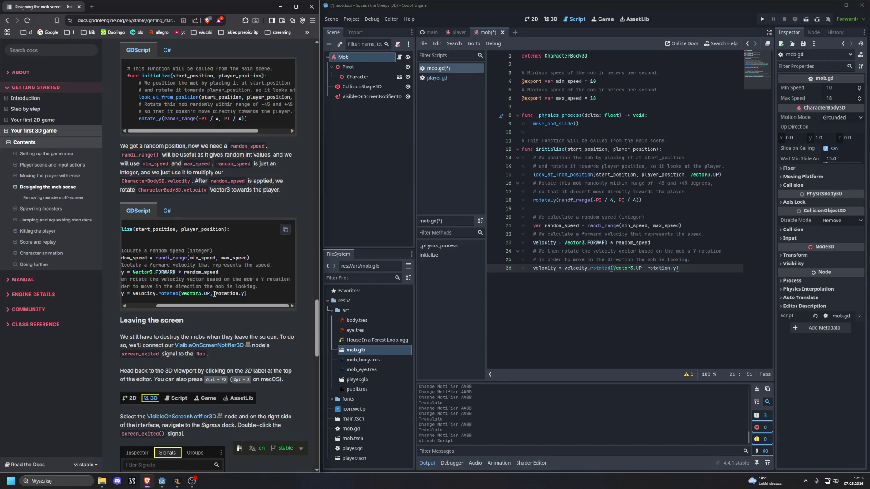
- Start a new line after line 26 with var random_speed = randi
left_click_drag(197, 307, 169, 307)
scroll(252, 285, "down", 2)
scroll(252, 285, "down", 3)
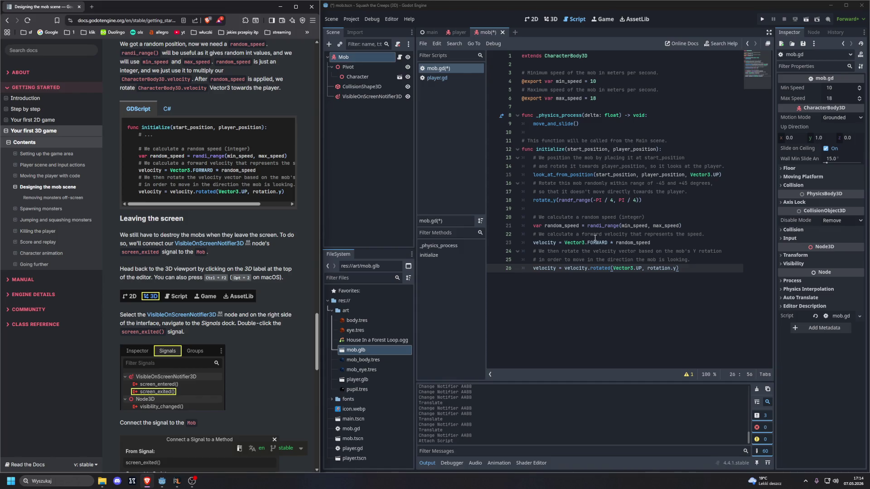
left_click(685, 273)
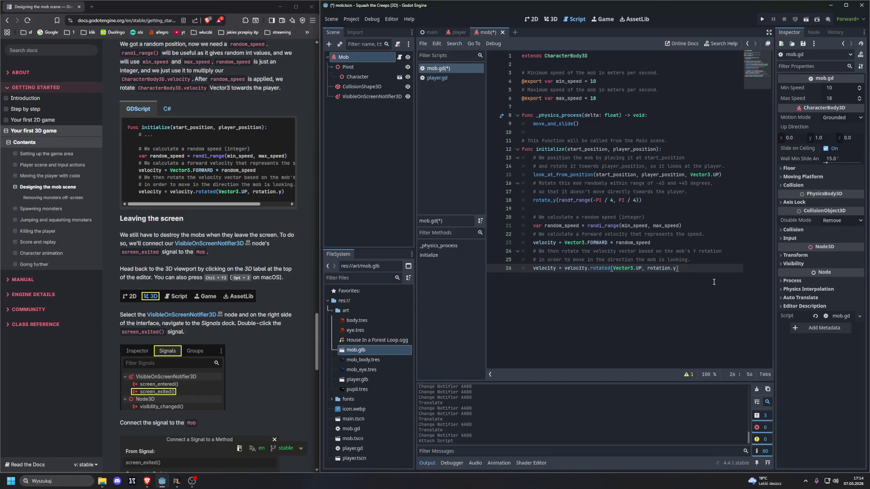
key("Return")
key("Return")
type("var random")
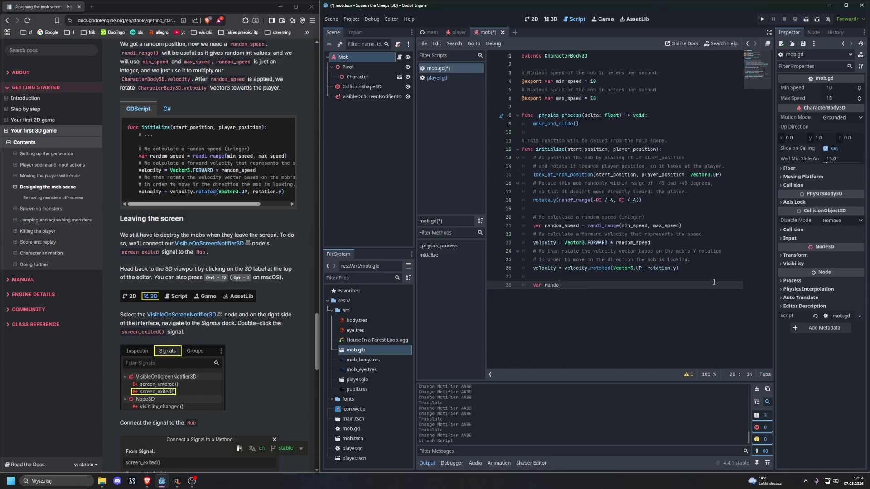
type("_speed ")
type("= randi")
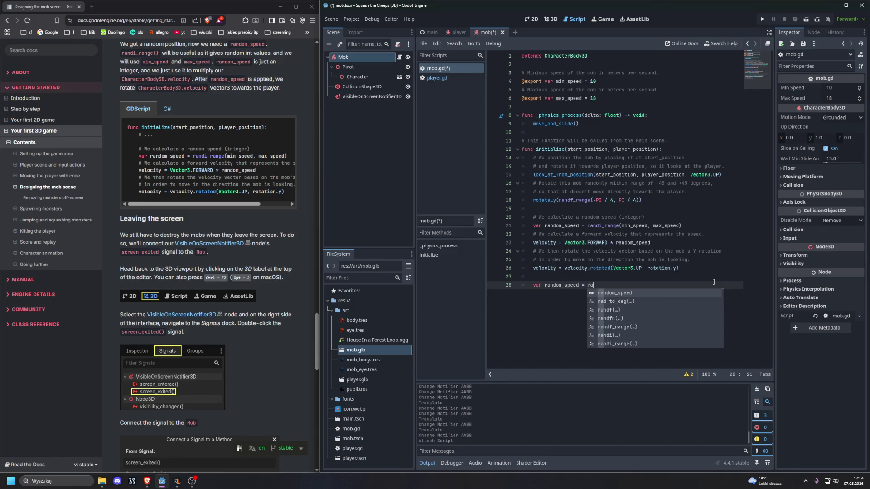
- Complete the line as randi_range(min_speed, max_speed) using autocomplete
key("Down")
key("Return")
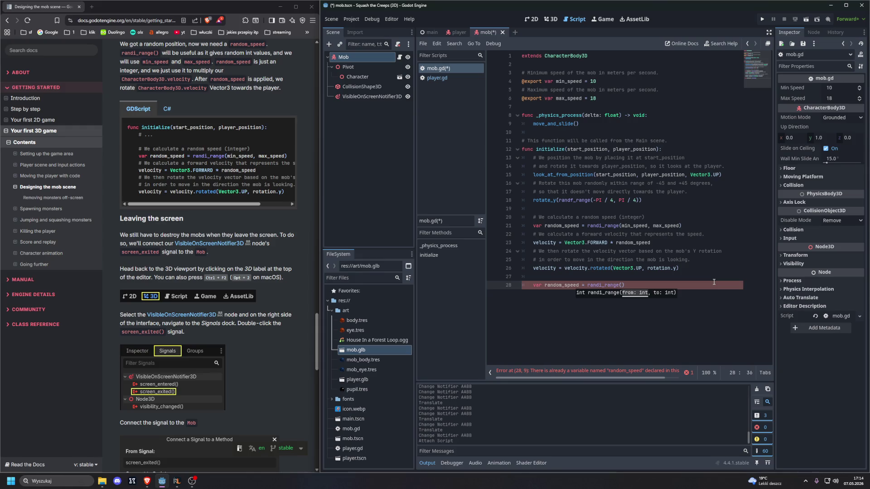
type("min")
key("Return")
type(", m")
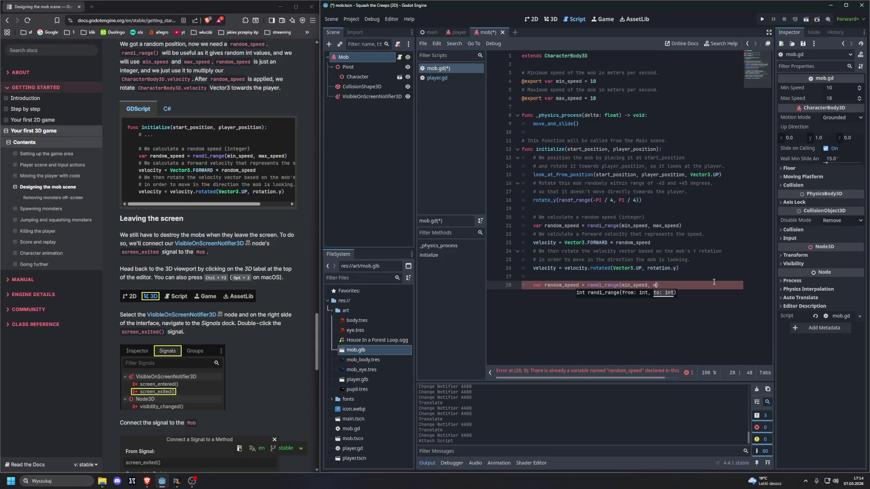
type("ax_speed")
key("Return")
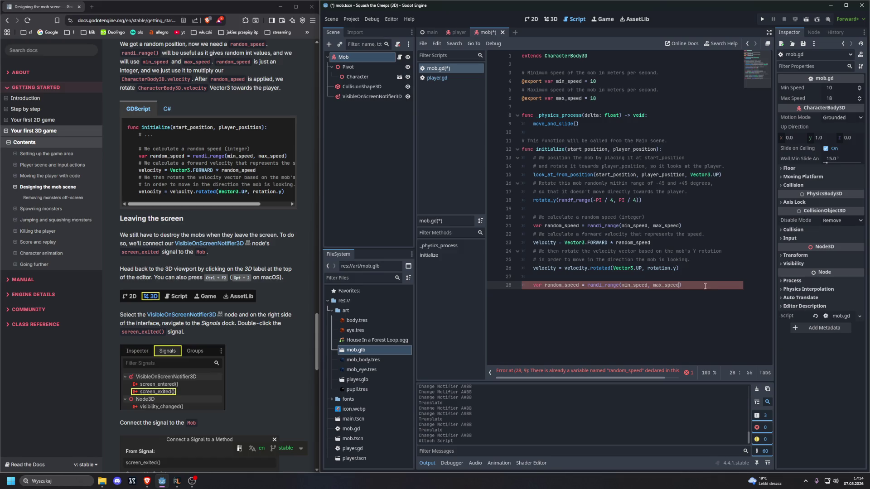
- Delete the duplicate random_speed line 28 and open the Vector3 class reference
left_click_drag(661, 291, 513, 290)
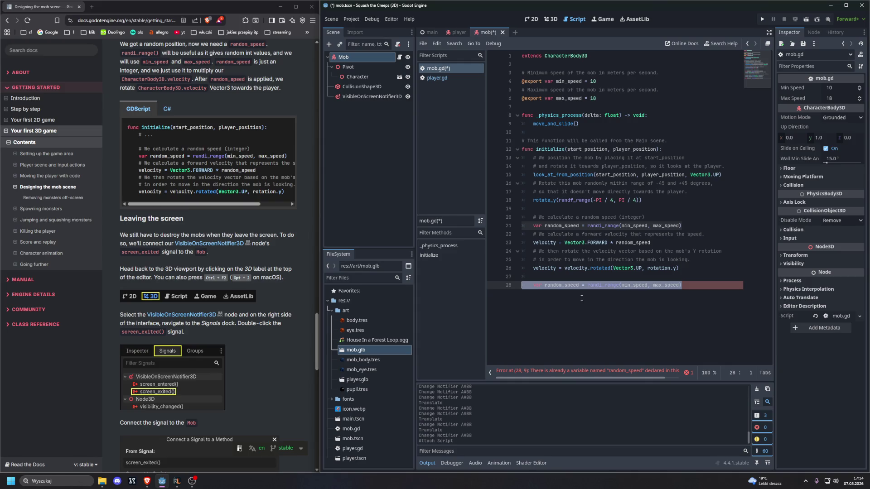
key("BackSpace")
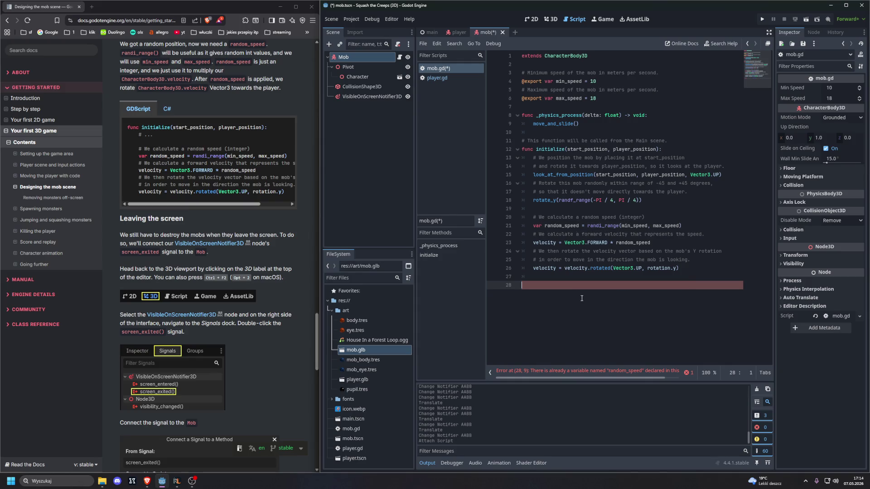
type("elo = 1")
key("Return")
key("Return")
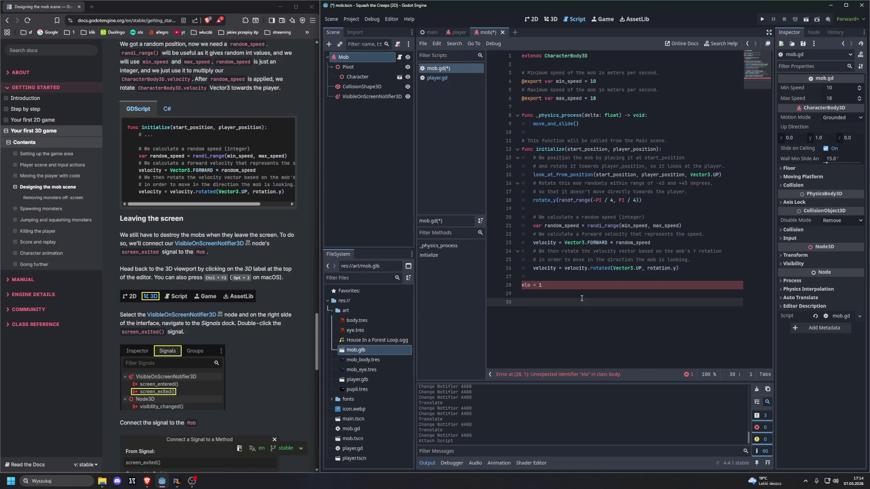
key("BackSpace")
key("BackSpace")
key("BackSpace")
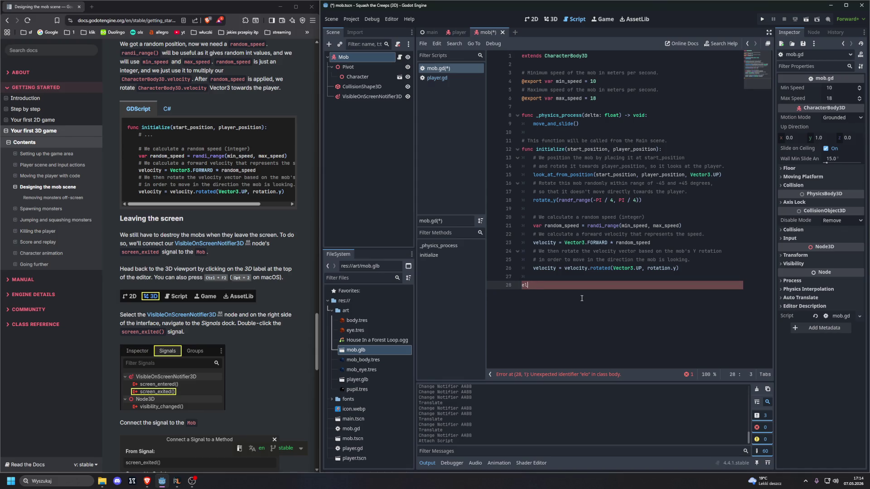
key("Home")
type("var")
key("End")
key("BackSpace")
key("BackSpace")
key("BackSpace")
key("BackSpace")
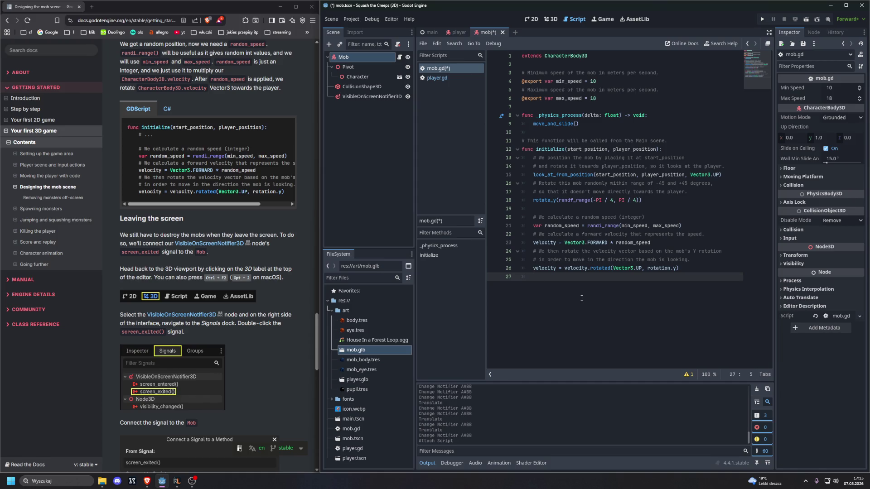
left_click(593, 243, "ctrl")
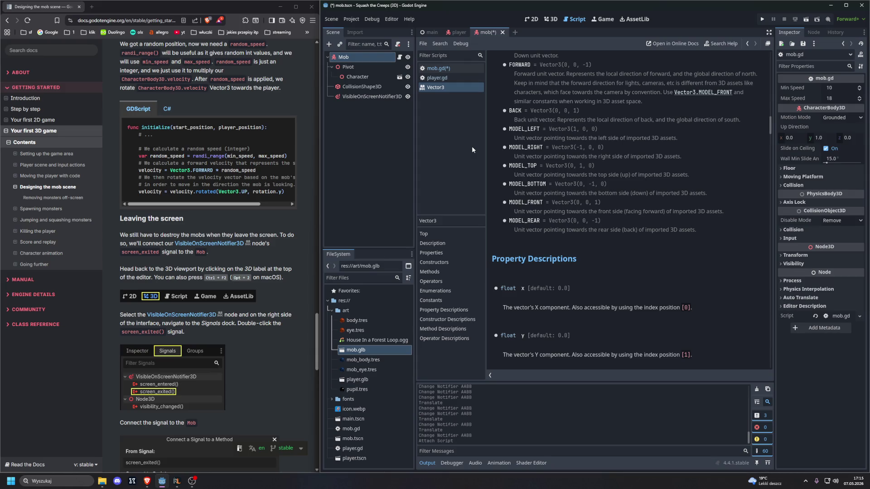
- Close the Vector3 help page so player.gd shows in the script editor
right_click(435, 89)
left_click(469, 94)
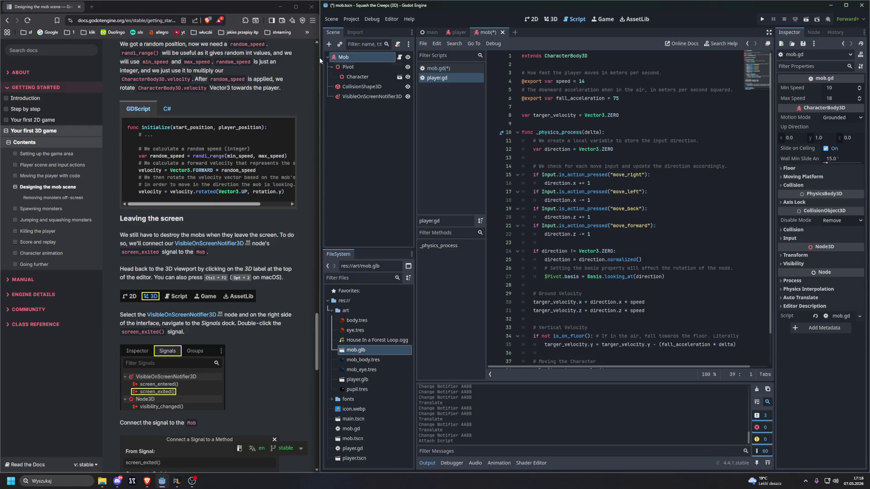
- Switch the script editor from player.gd back to mob.gd
scroll(580, 198, "down", 2)
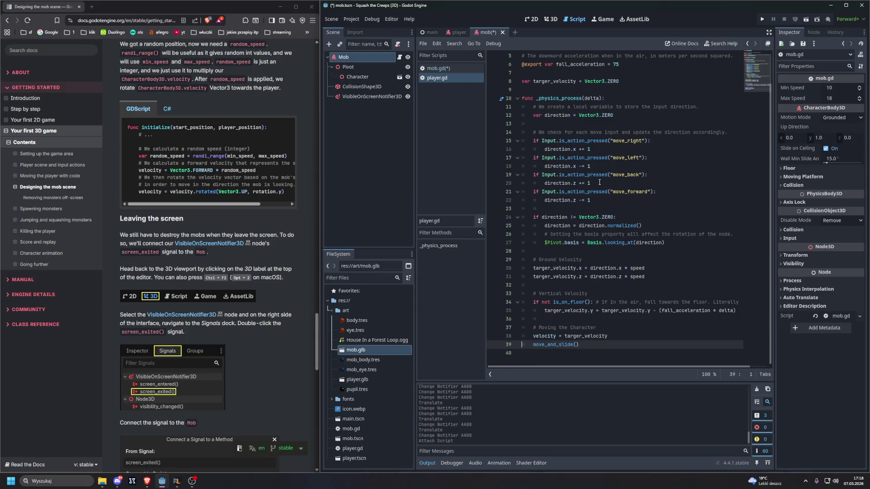
scroll(597, 153, "up", 2)
left_click(442, 67)
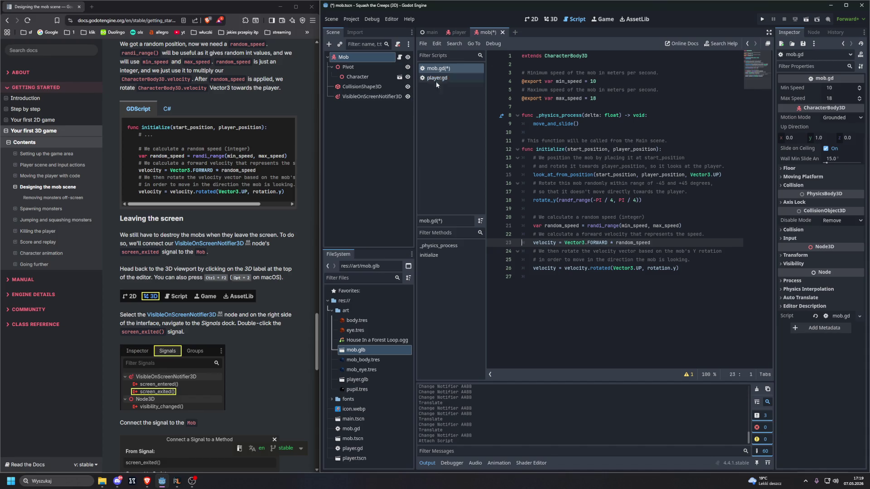
- Switch from the script editor to the 3D workspace showing the mob scene
scroll(224, 199, "right", 2)
scroll(224, 199, "left", 2)
scroll(195, 204, "down", 2)
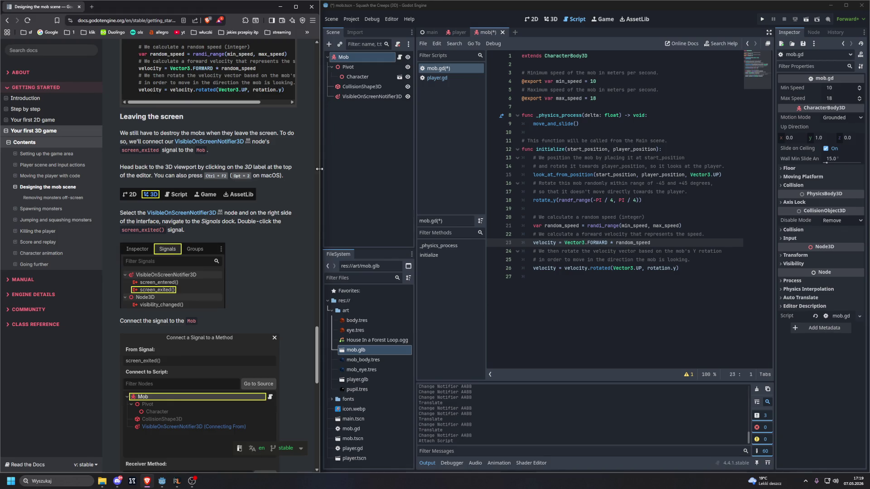
left_click(556, 20)
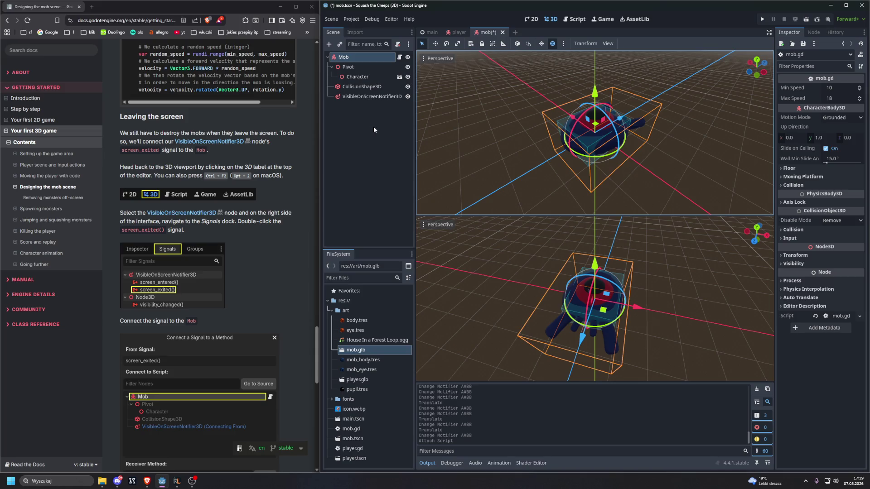
- Select VisibleOnScreenNotifier3D and start connecting its screen_exited() signal from the Signals list
left_click(372, 97)
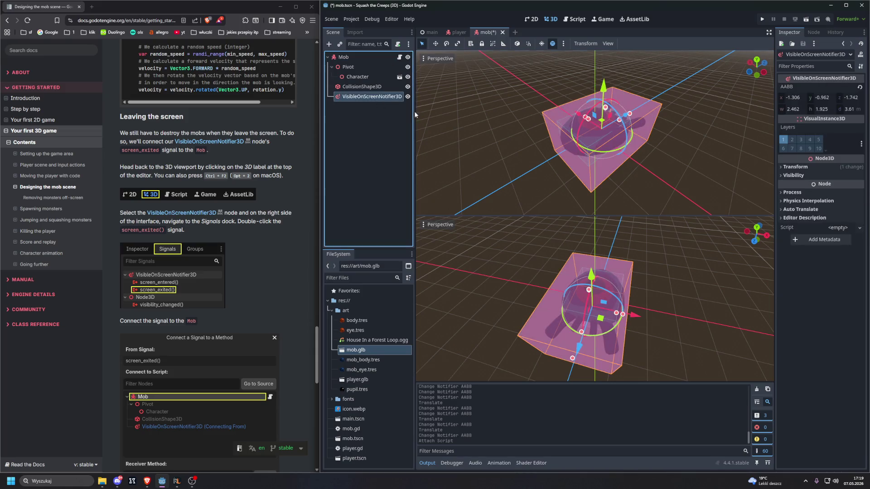
left_click(813, 32)
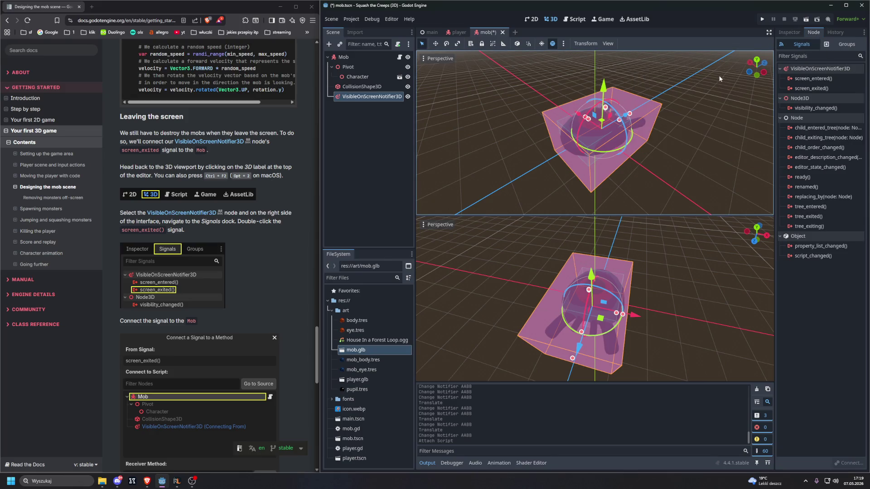
double_click(812, 88)
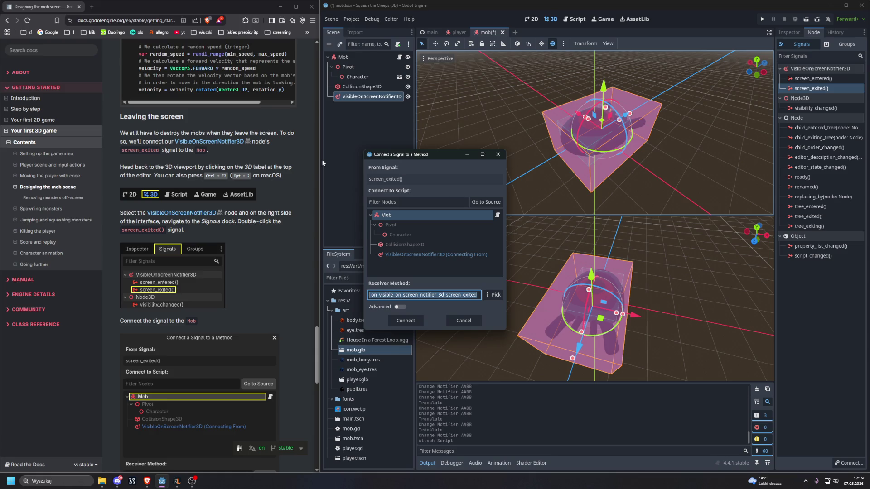
- Connect screen_exited to Mob, creating _on_visible_on_screen_notifier_3d_screen_exited(), then select its pass line
left_click(393, 216)
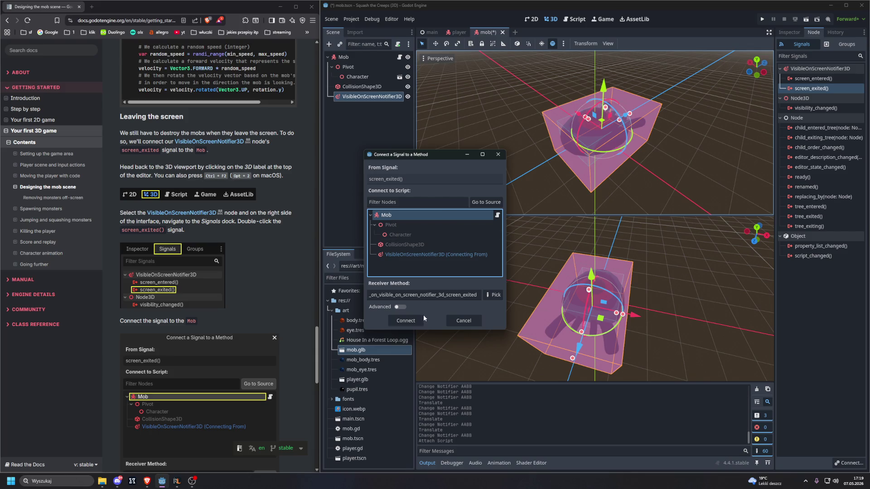
scroll(251, 273, "down", 1)
scroll(251, 273, "down", 2)
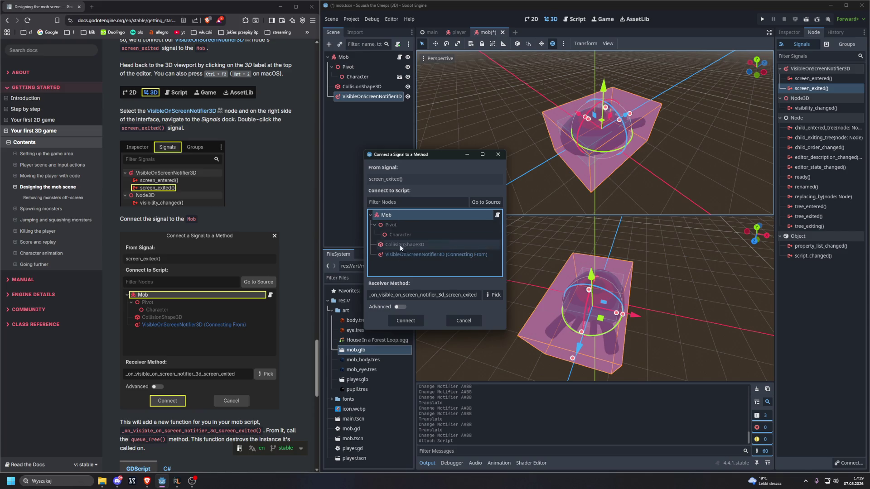
scroll(254, 293, "down", 1)
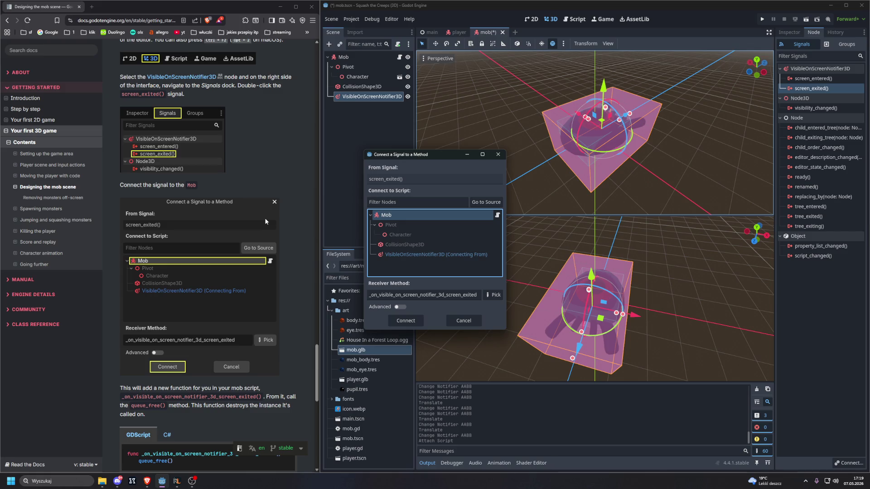
scroll(266, 222, "down", 2)
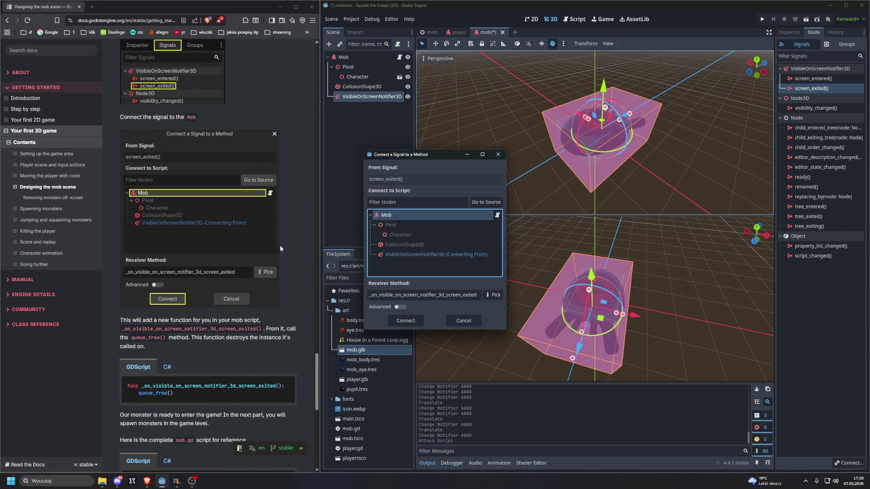
left_click(398, 318)
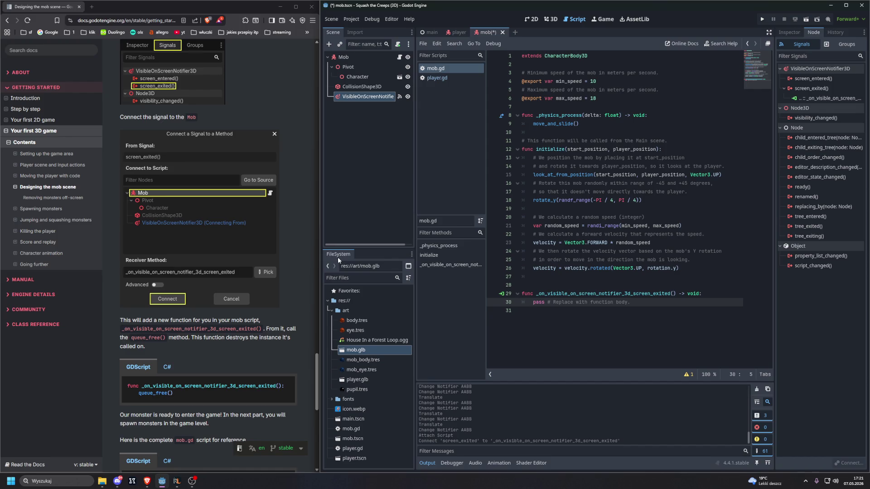
scroll(276, 256, "down", 1)
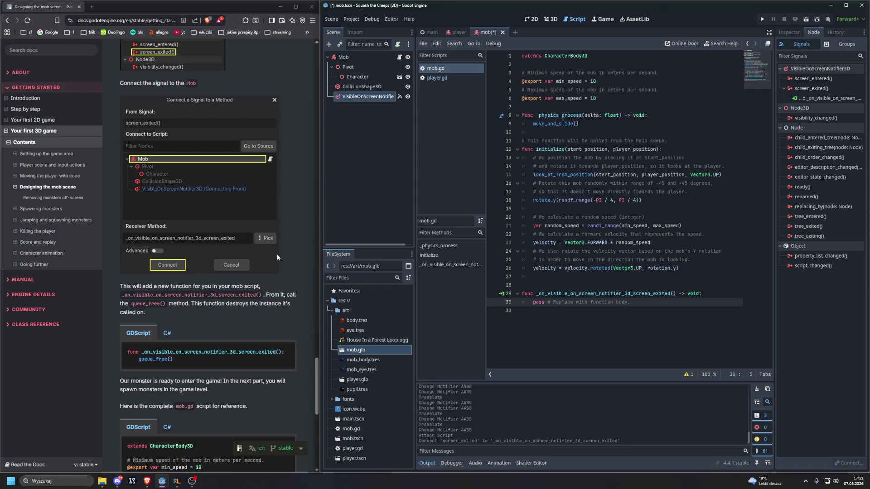
left_click_drag(632, 302, 532, 302)
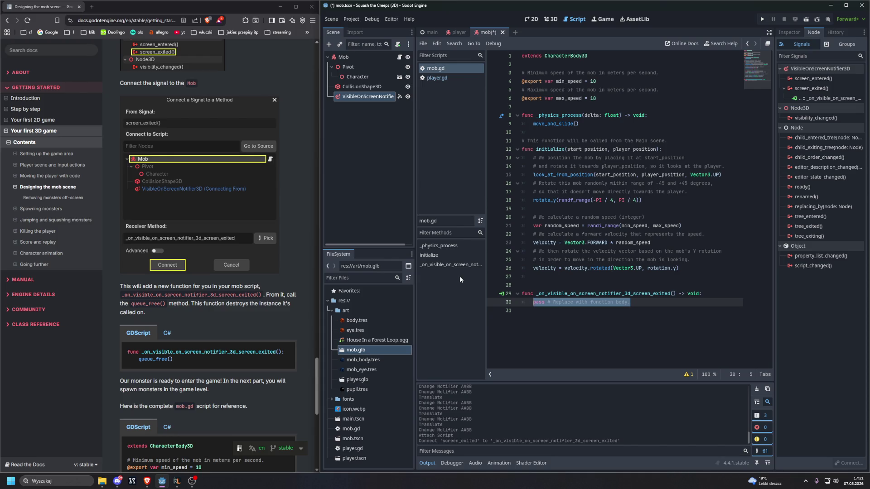
- Replace the placeholder 'pass' line in the screen-exited handler with queue_free()
type("queue_free()")
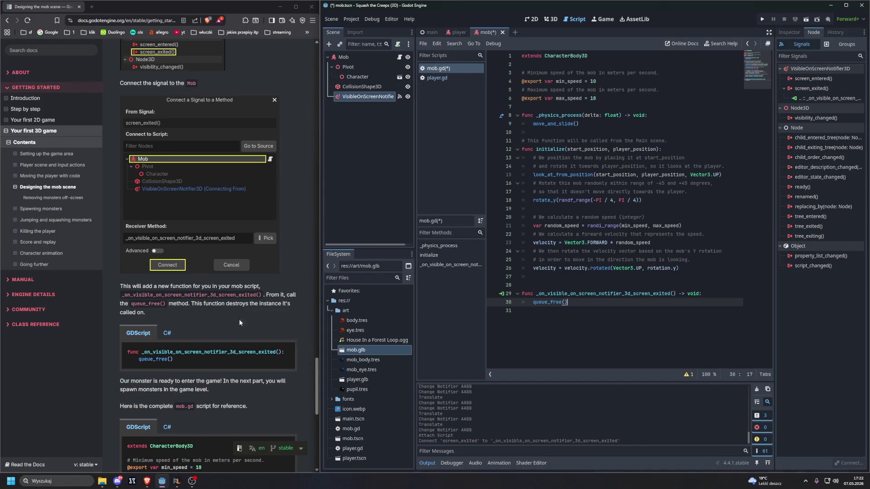
- Read down the tutorial page on removing mobs that leave the screen
scroll(238, 319, "down", 6)
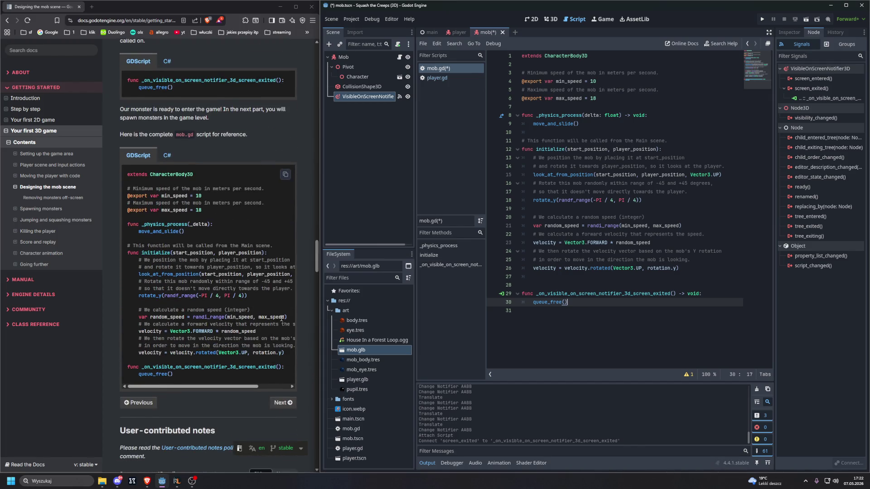
scroll(281, 318, "down", 5)
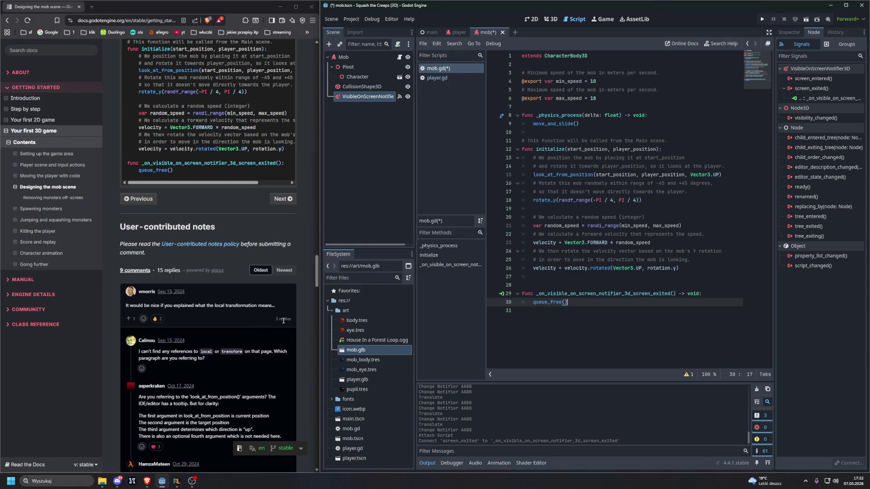
scroll(283, 321, "down", 1)
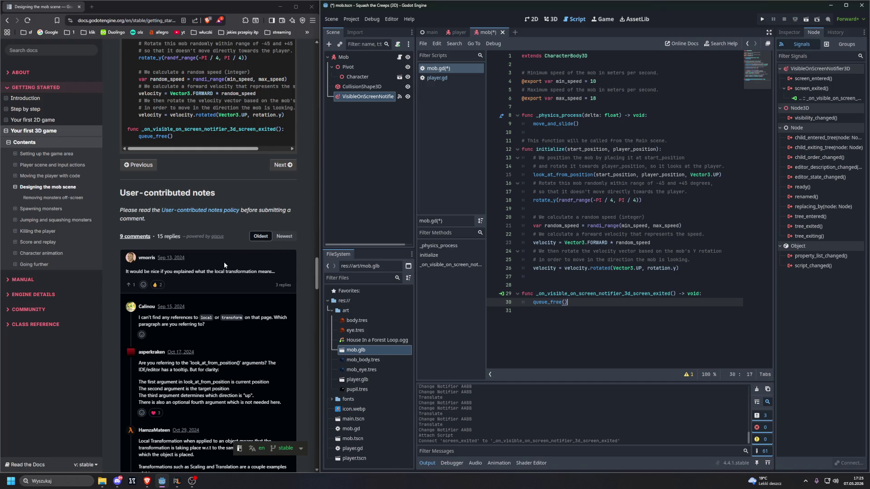
scroll(224, 264, "down", 1)
scroll(224, 264, "down", 2)
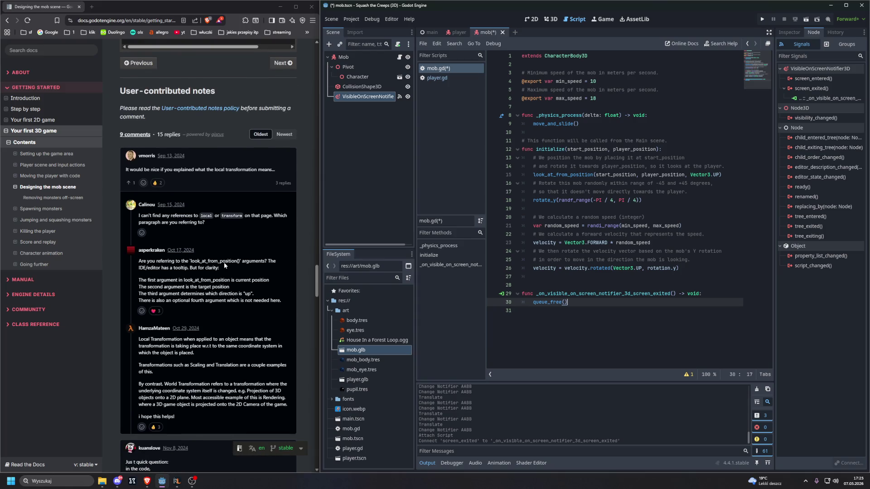
scroll(223, 265, "down", 1)
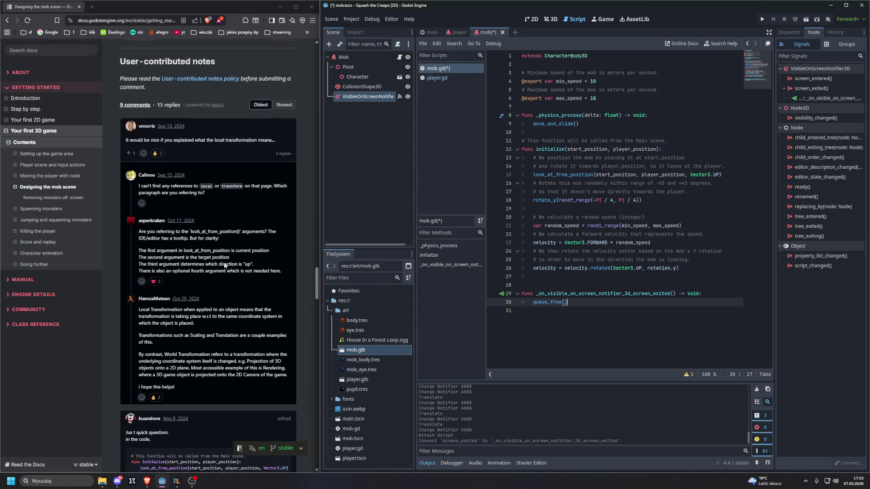
scroll(224, 265, "down", 3)
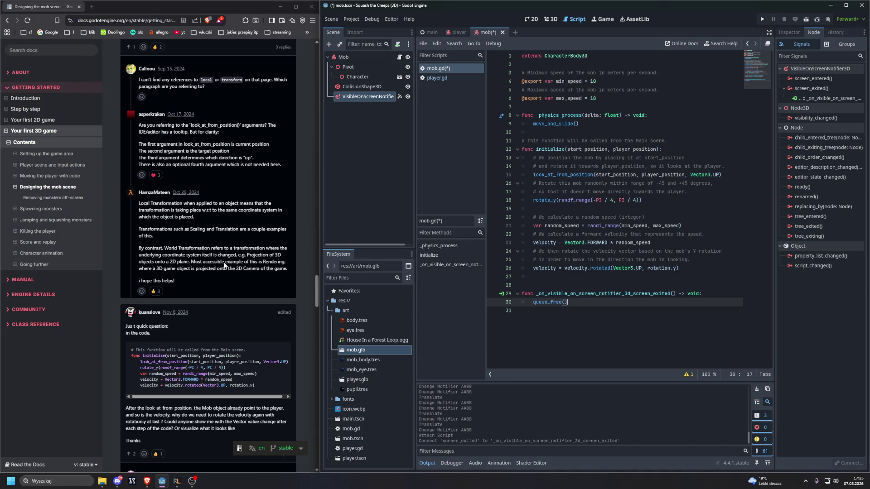
scroll(223, 260, "down", 1)
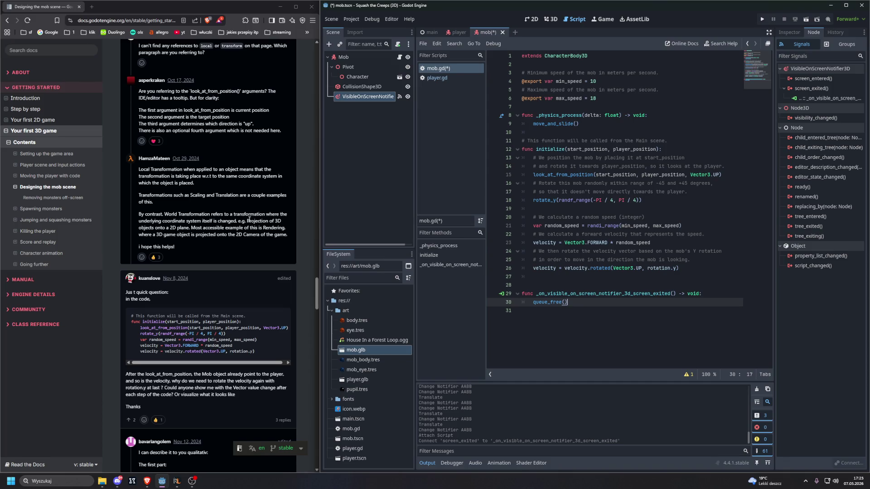
scroll(248, 219, "down", 1)
scroll(248, 220, "down", 2)
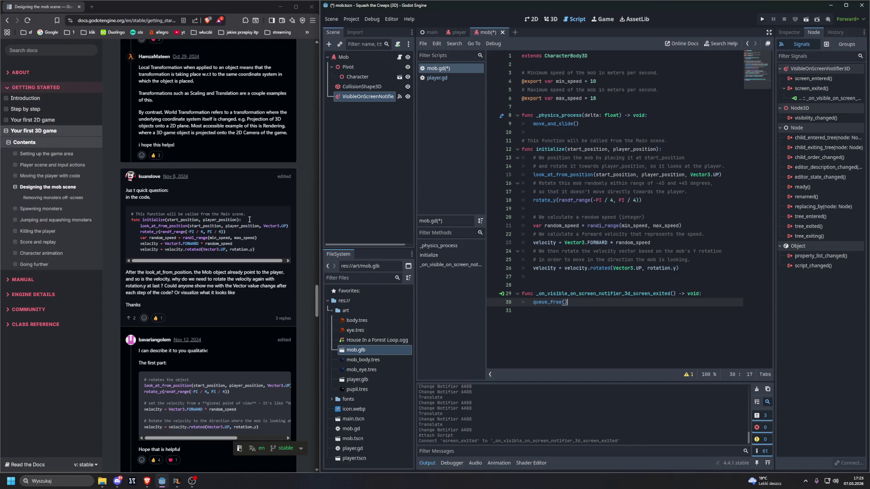
scroll(249, 220, "down", 3)
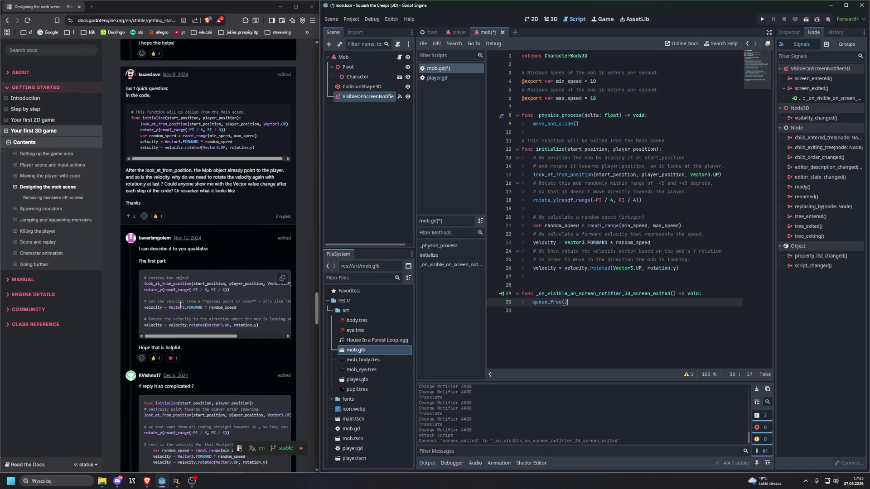
mouse_move(162, 337)
left_mouse_down()
mouse_move(211, 338)
mouse_move(143, 338)
left_mouse_up()
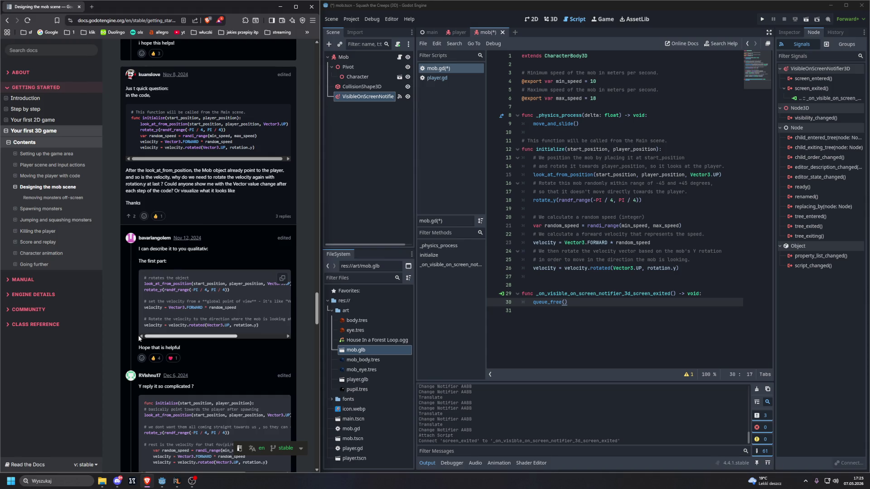
left_click_drag(154, 337, 205, 334)
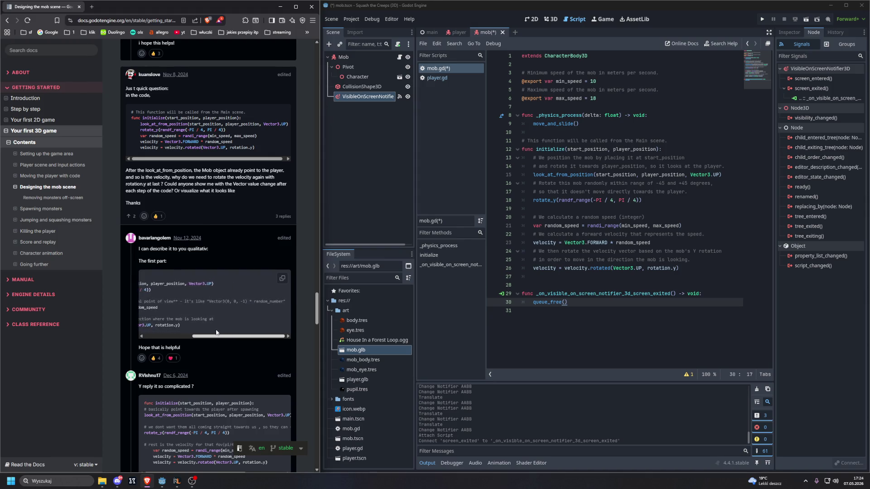
left_click_drag(210, 332, 119, 334)
- Finish reading the page and move on to the Spawning monsters tutorial
scroll(120, 334, "down", 1)
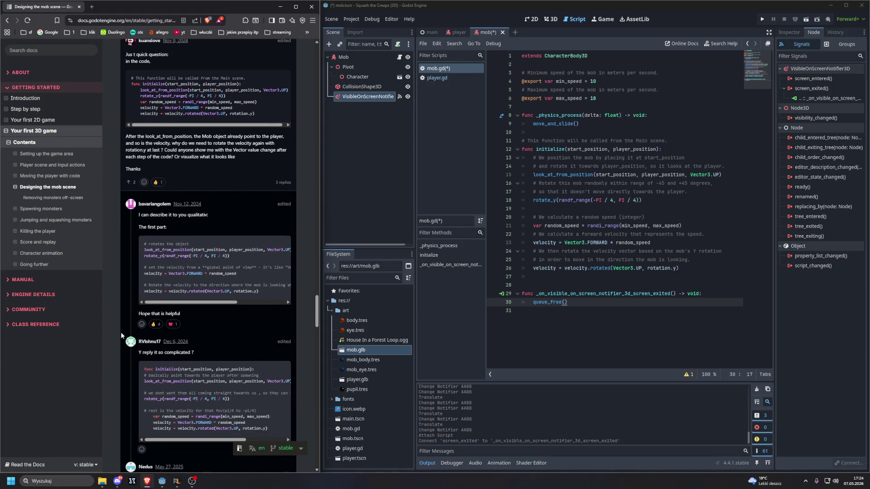
scroll(121, 333, "down", 2)
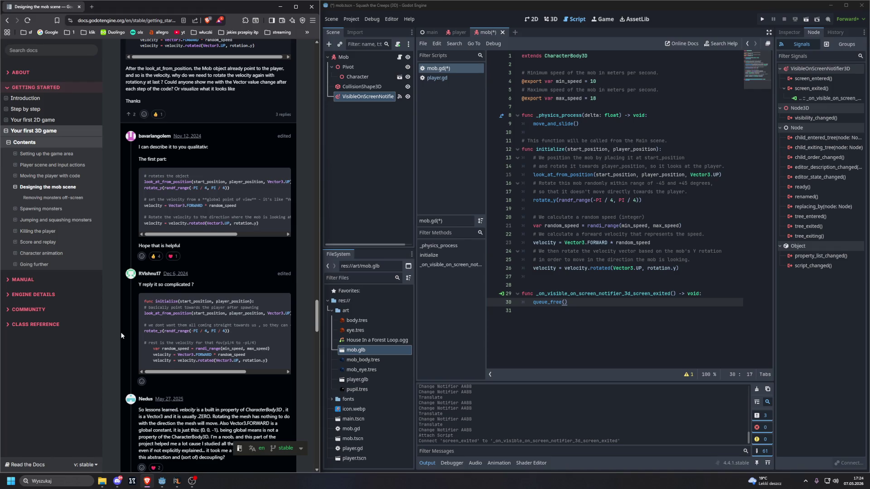
scroll(120, 332, "down", 1)
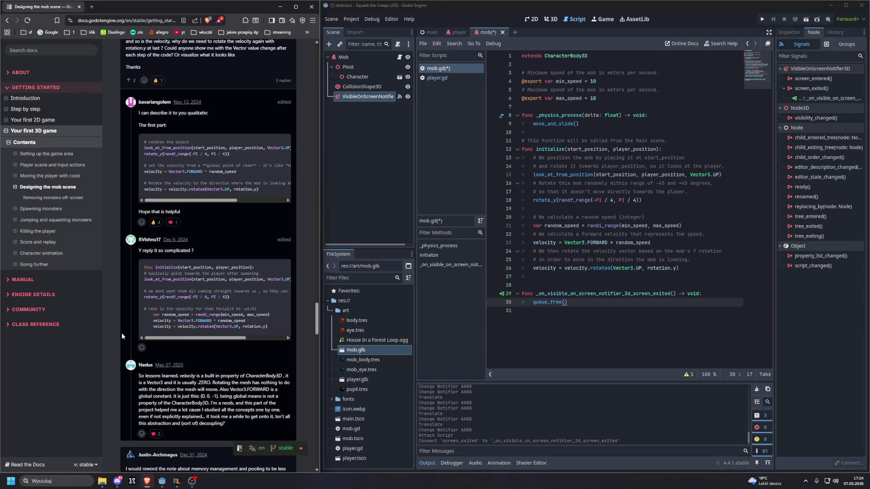
scroll(121, 337, "down", 1)
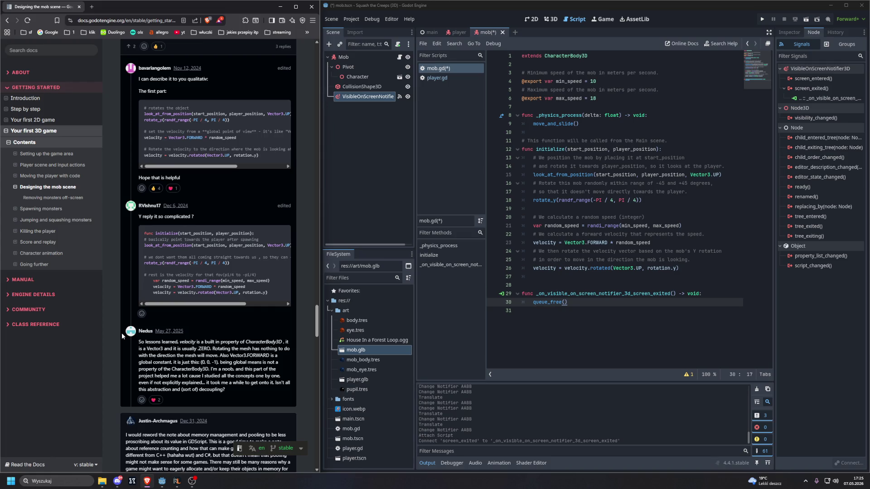
scroll(122, 333, "down", 2)
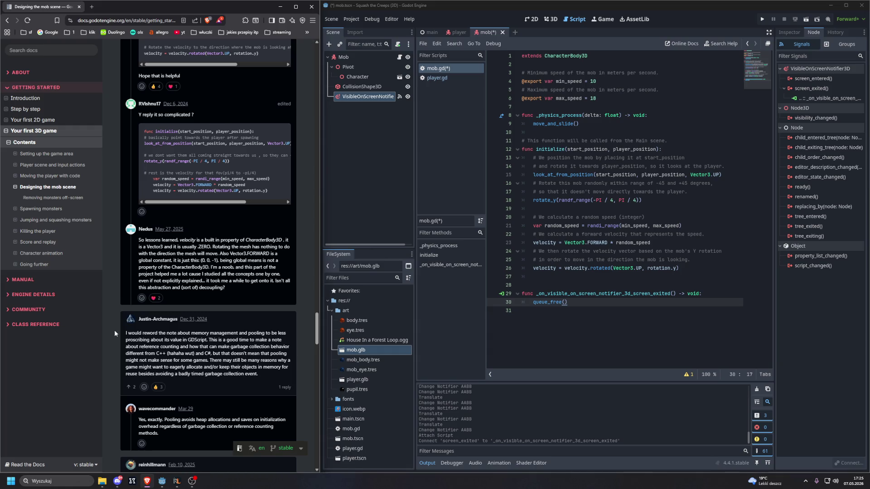
scroll(115, 334, "down", 3)
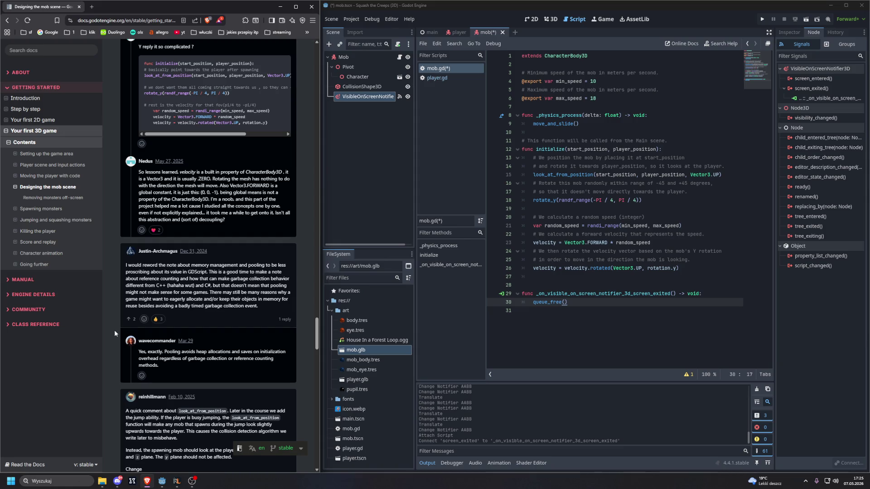
scroll(111, 332, "down", 3)
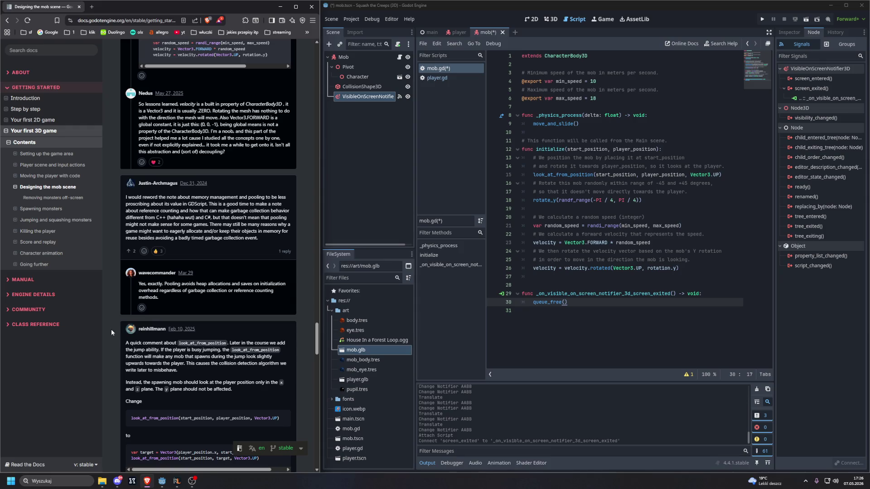
scroll(111, 329, "down", 2)
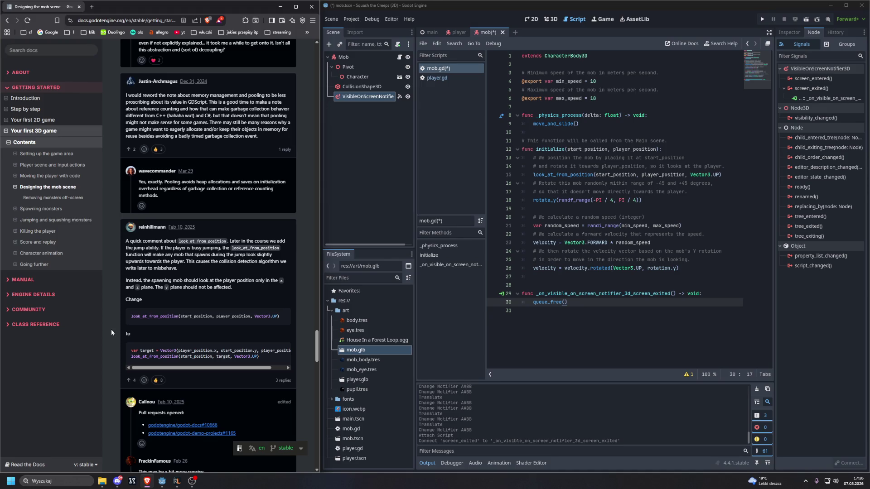
scroll(110, 329, "down", 2)
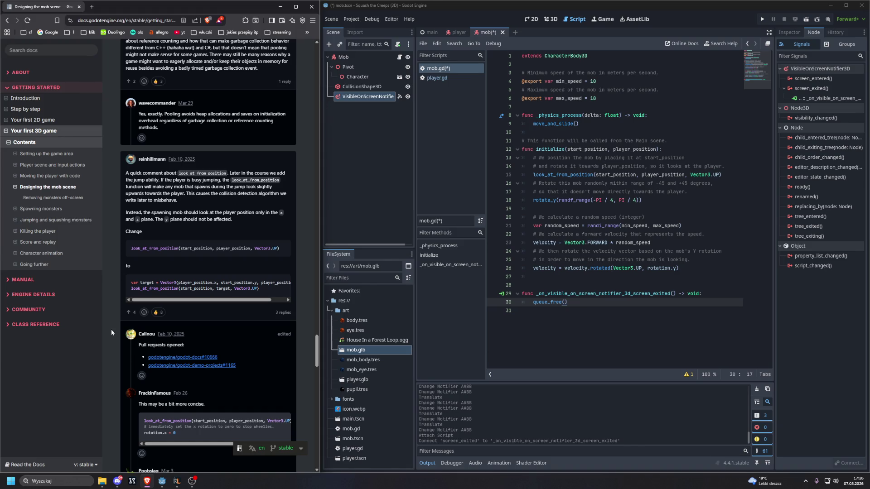
scroll(111, 329, "down", 1)
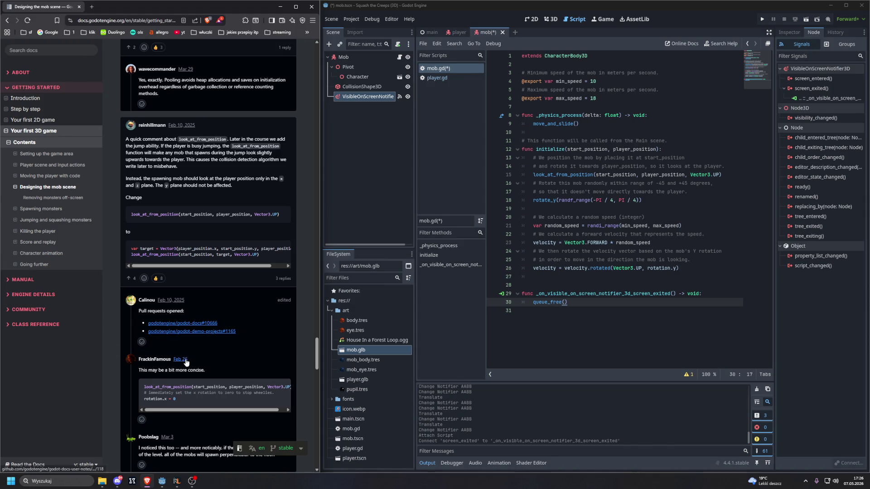
scroll(187, 363, "down", 2)
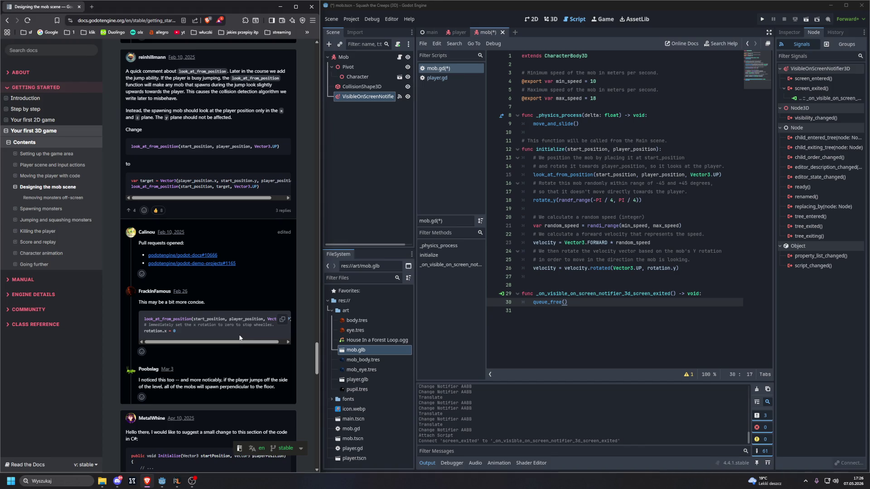
scroll(239, 338, "down", 5)
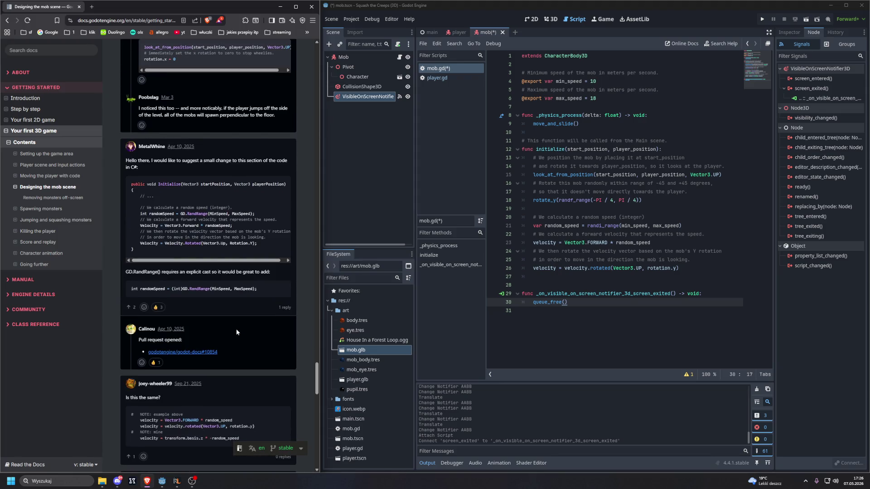
scroll(235, 327, "up", 10)
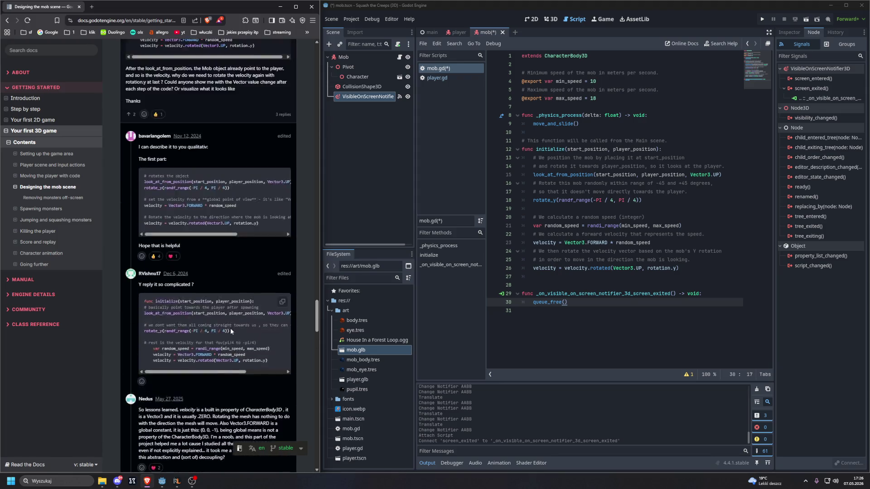
scroll(232, 332, "up", 12)
scroll(230, 337, "down", 9)
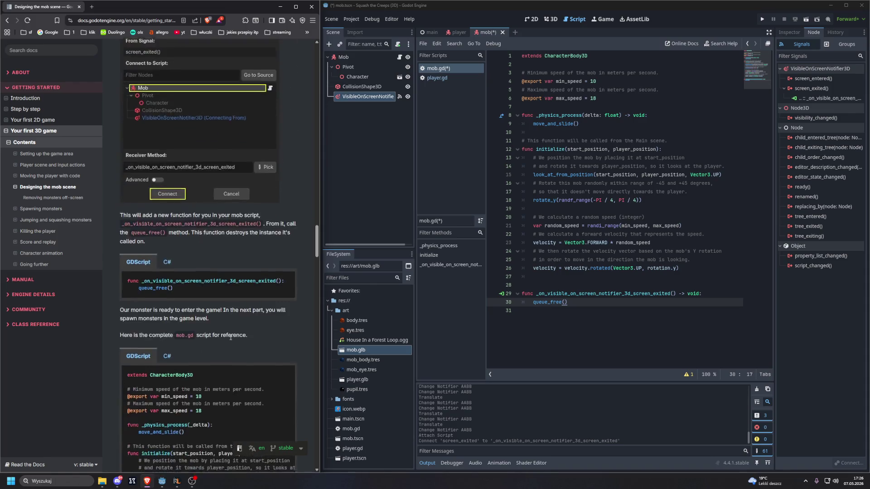
scroll(229, 334, "down", 1)
left_click(281, 234)
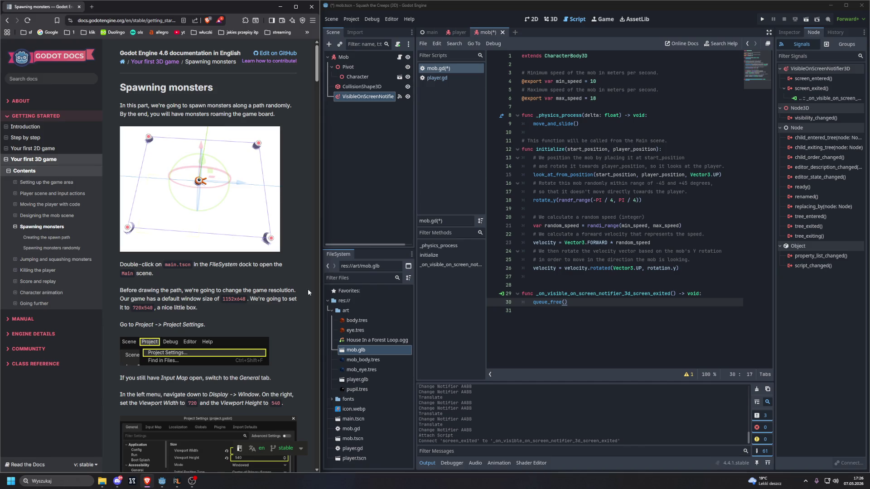
- Save the mob scene and its script, and switch to the 3D view
left_click(469, 175)
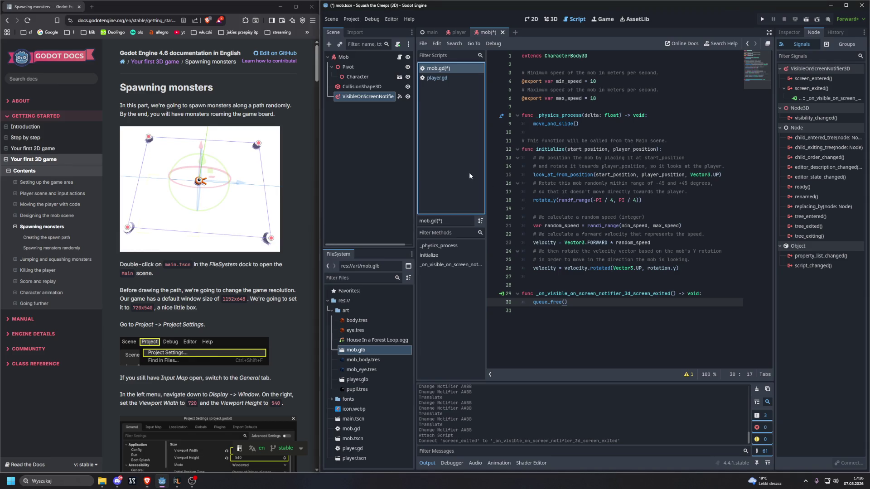
key("ctrl+s")
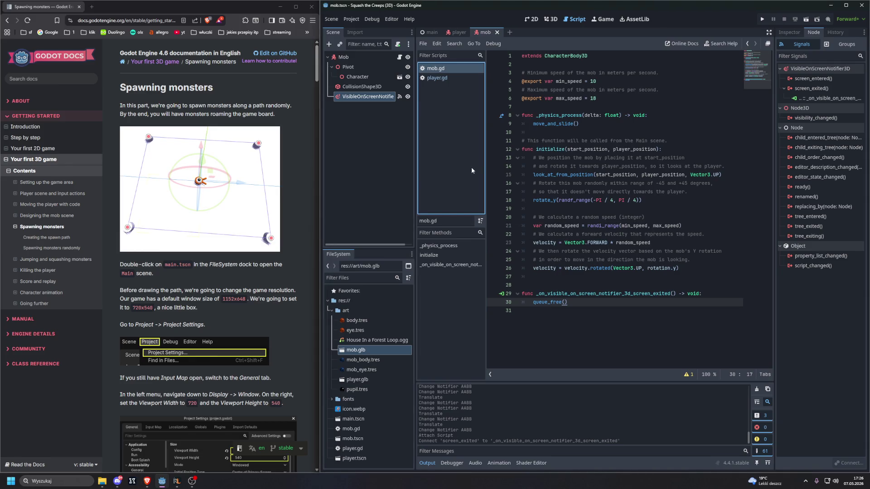
left_click(551, 19)
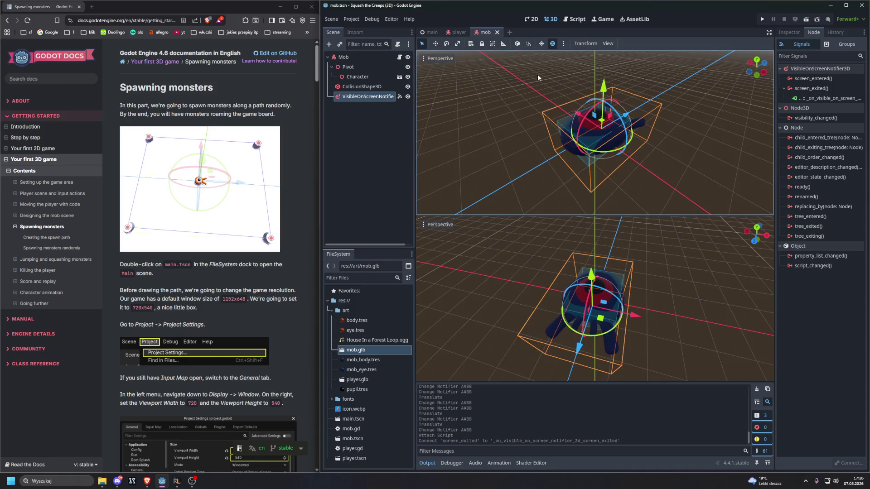
- Orbit the viewport to inspect the mob from the side and front, then switch to the main scene
mouse_move(538, 74)
left_mouse_down()
mouse_move(529, 131)
mouse_move(439, 90)
mouse_move(422, 142)
left_mouse_up()
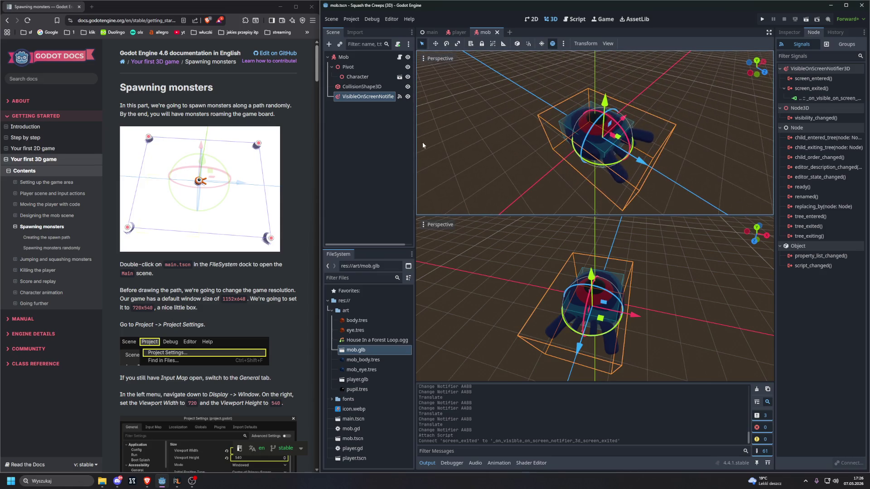
left_click(354, 87)
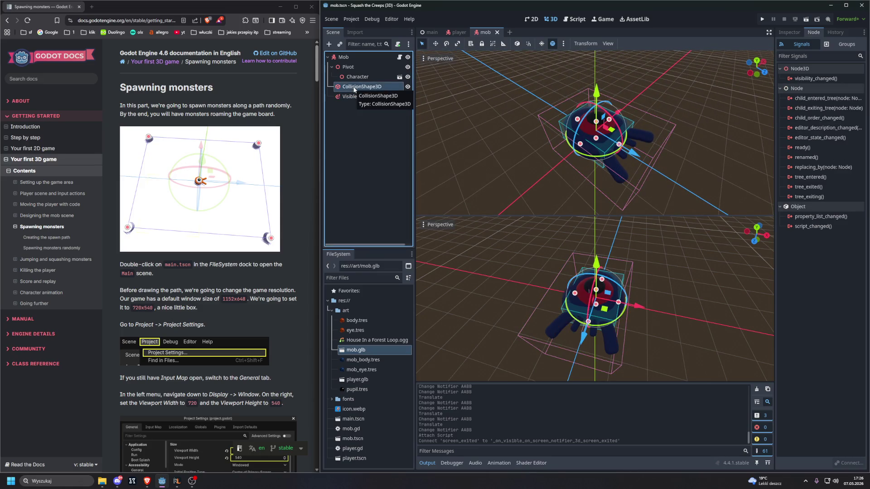
mouse_move(433, 93)
left_mouse_down()
mouse_move(505, 152)
mouse_move(453, 164)
mouse_move(450, 148)
mouse_move(476, 132)
mouse_move(515, 135)
mouse_move(450, 150)
mouse_move(770, 150)
mouse_move(436, 155)
mouse_move(495, 165)
mouse_move(599, 154)
mouse_move(725, 108)
mouse_move(534, 82)
mouse_move(583, 171)
mouse_move(613, 166)
mouse_move(556, 206)
mouse_move(438, 177)
left_mouse_up()
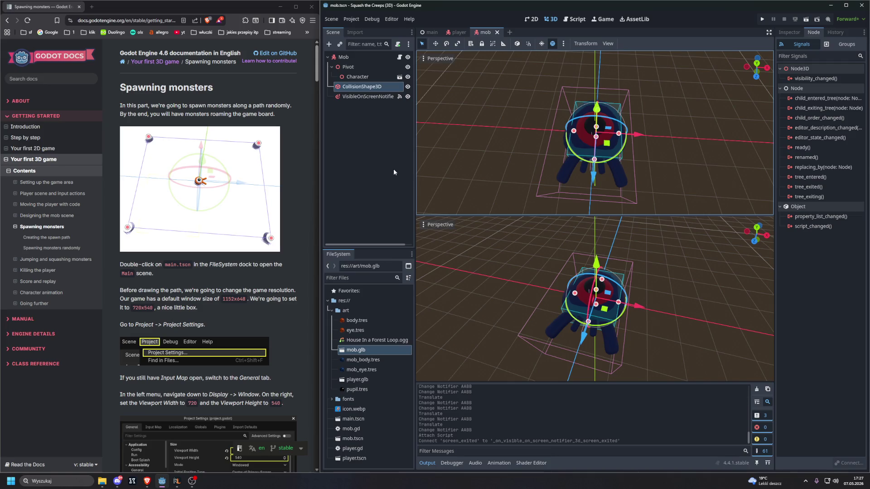
scroll(309, 182, "down", 2)
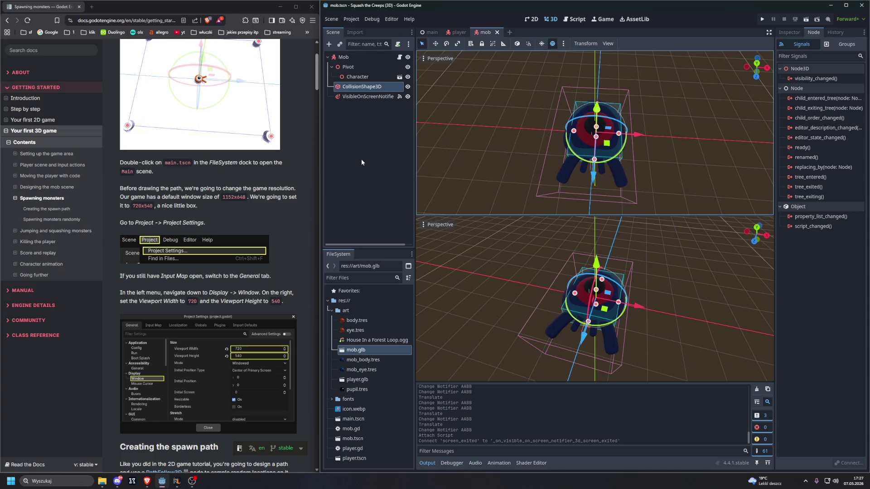
left_click(426, 35)
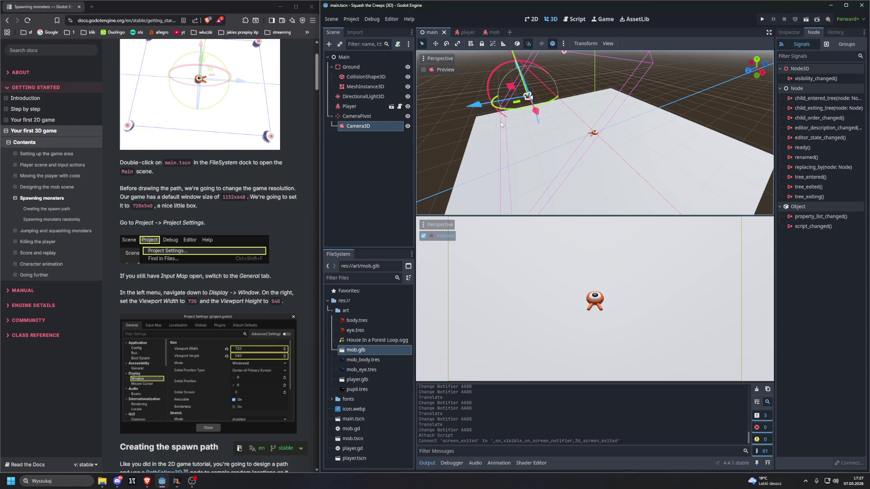
- Close the main, player and mob scene tabs and reopen main.tscn from the FileSystem dock
left_click(444, 32)
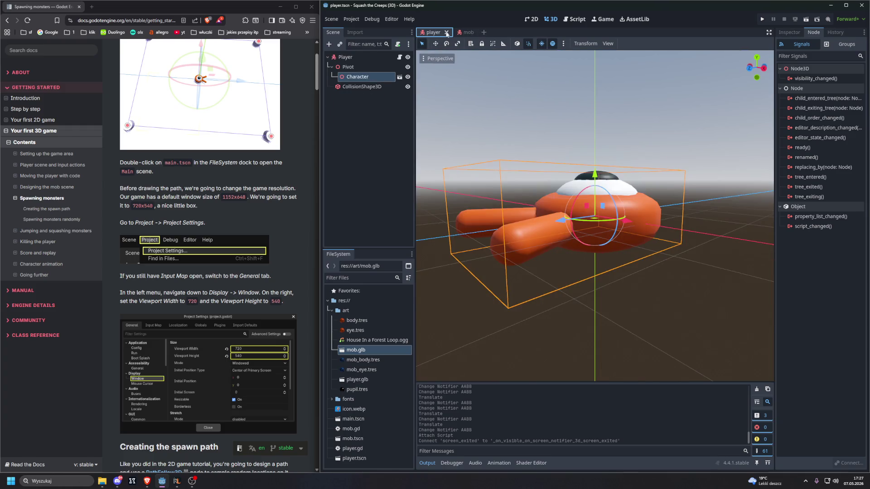
left_click(446, 33)
left_click(444, 32)
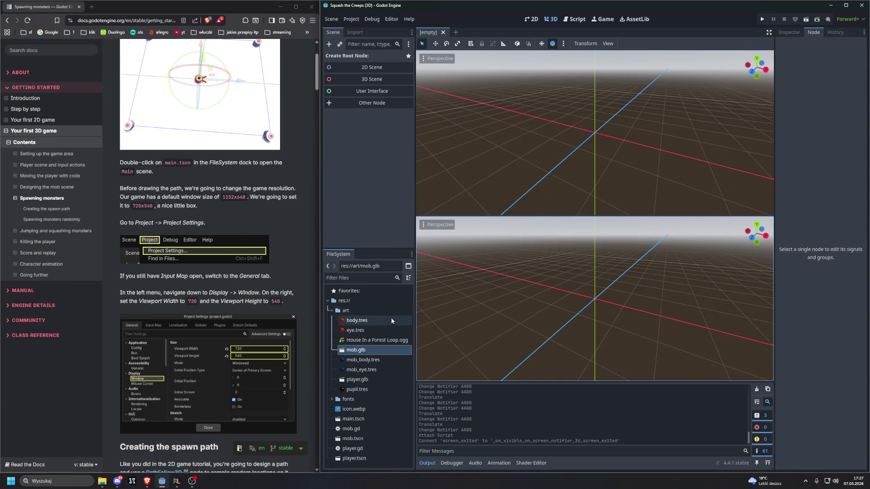
double_click(368, 418)
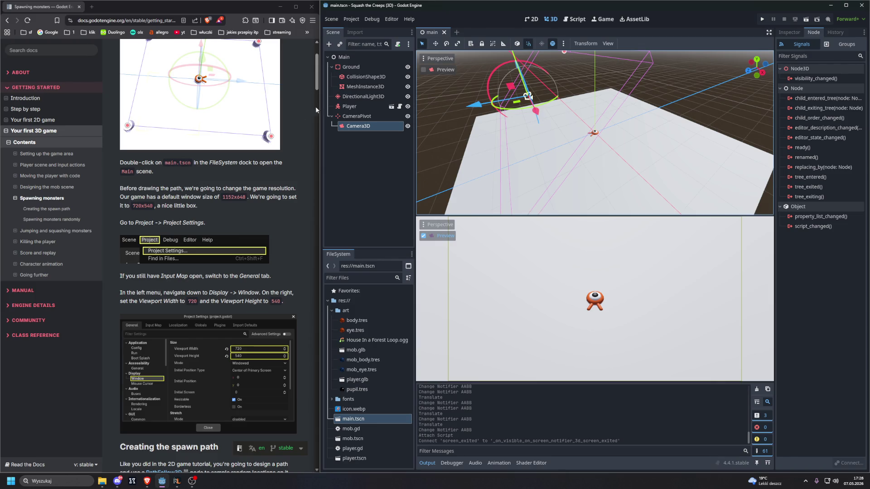
left_click(349, 20)
- Set Display > Window viewport width to 720 and height to 540 in Project Settings
left_click(349, 28)
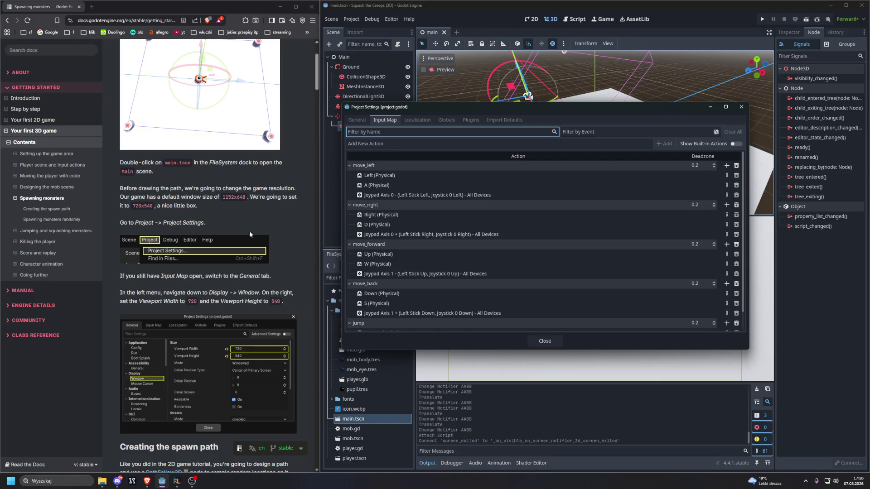
left_click(357, 119)
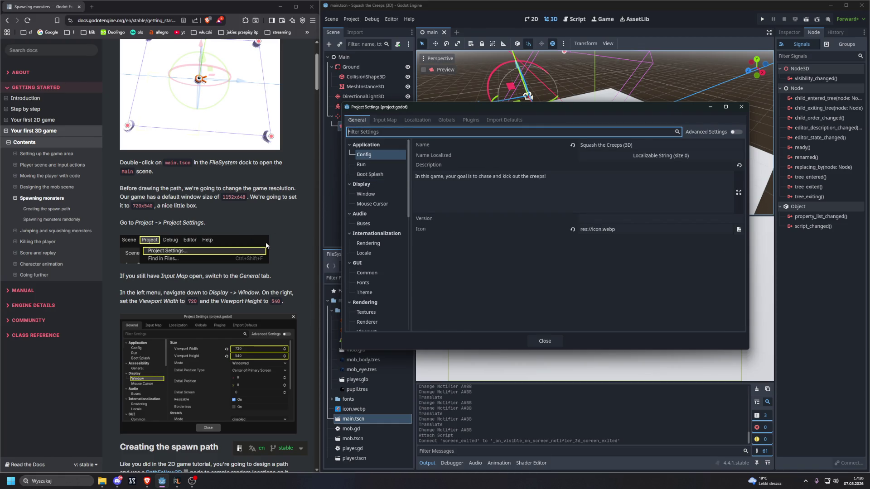
left_click(365, 194)
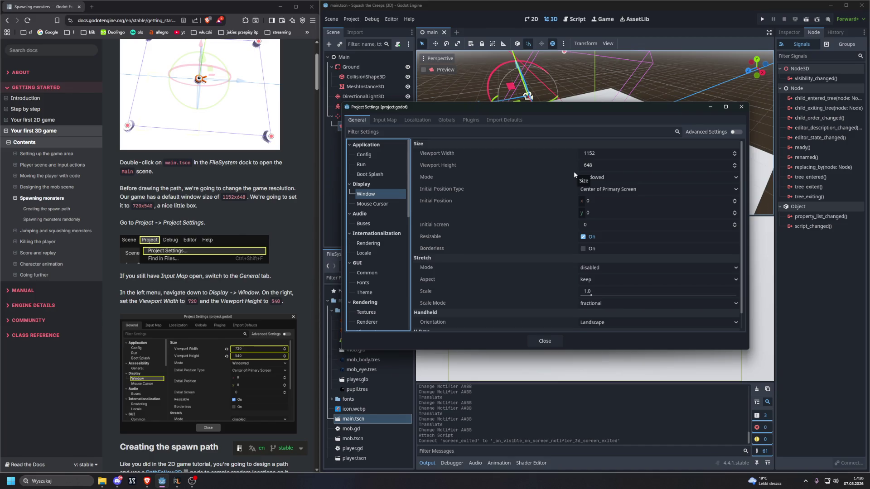
left_click(590, 159)
type("1")
double_click(599, 152)
type("720")
key("Return")
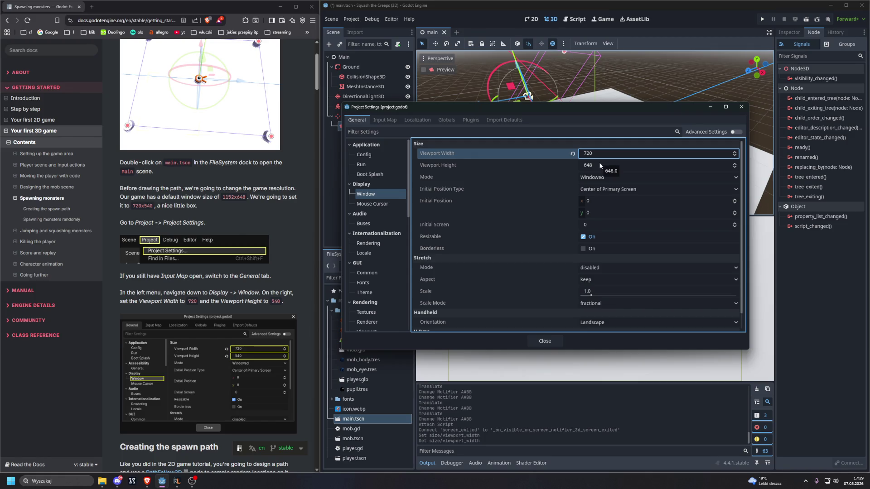
left_click(600, 165)
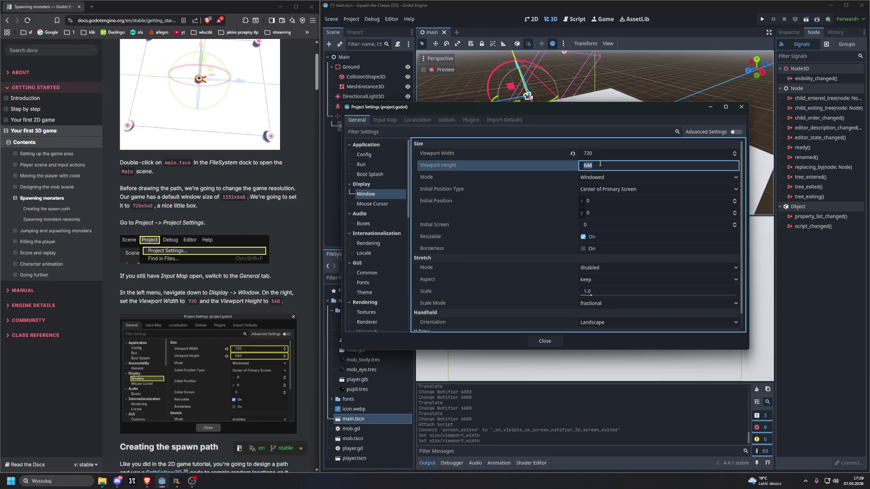
type("540")
key("Return")
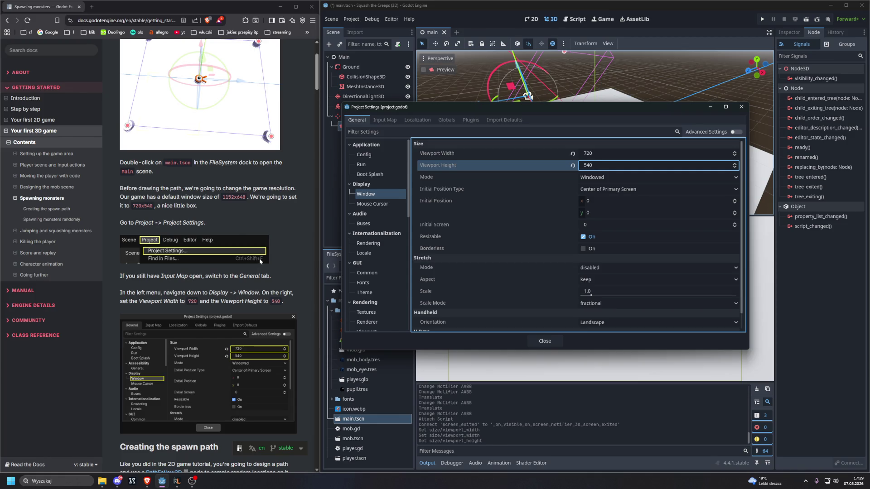
scroll(261, 258, "down", 6)
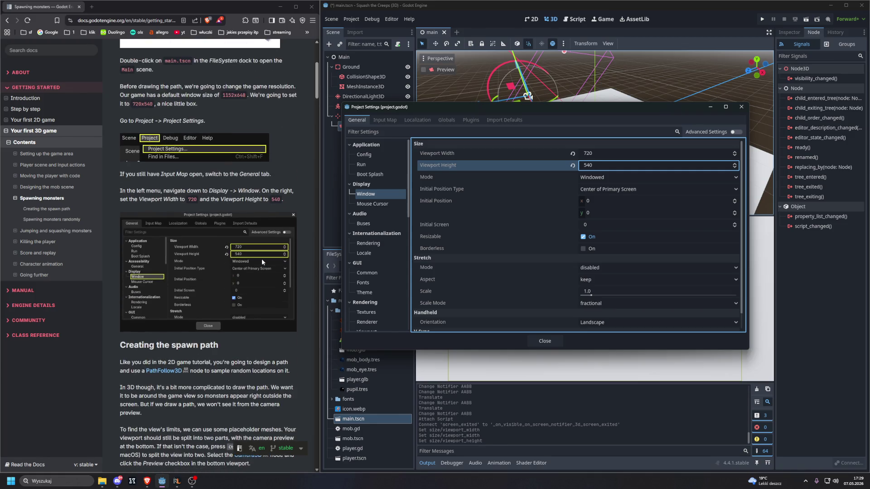
scroll(262, 262, "down", 2)
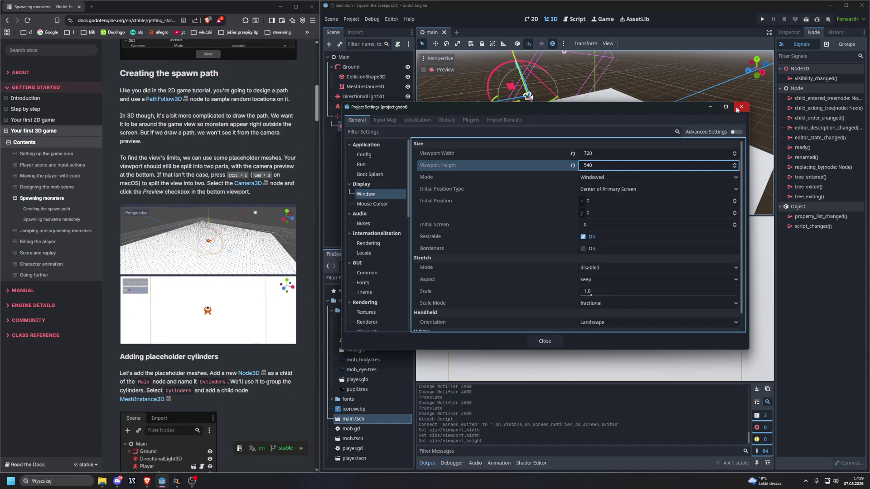
left_click(546, 341)
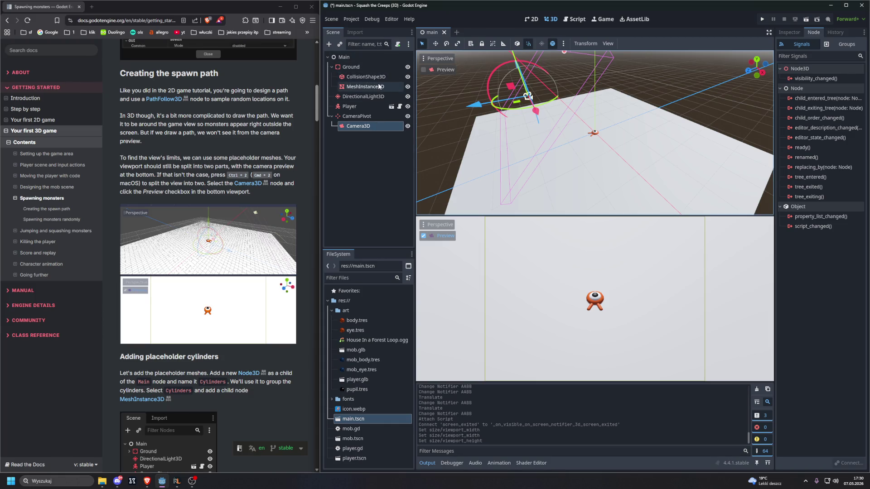
left_click(379, 127)
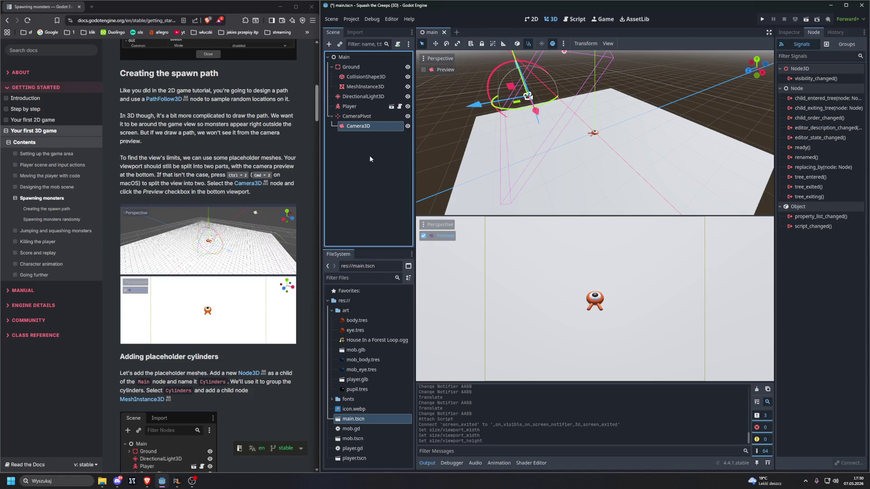
scroll(286, 167, "down", 3)
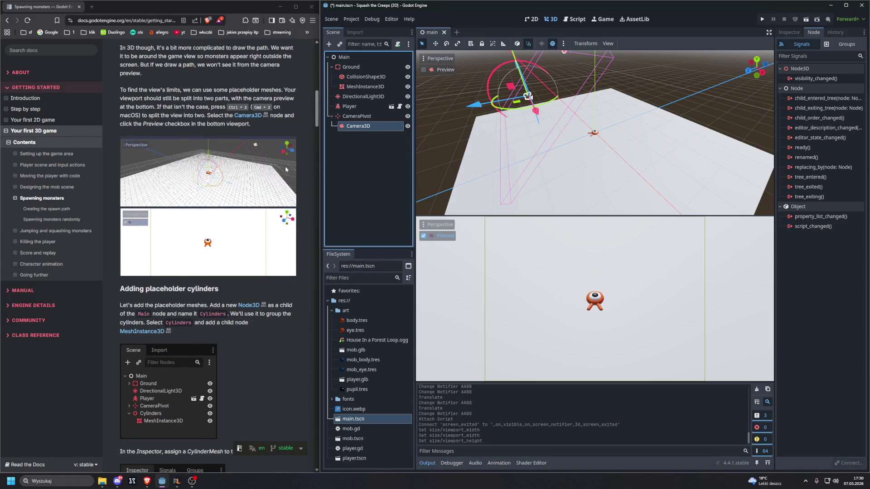
scroll(285, 169, "down", 3)
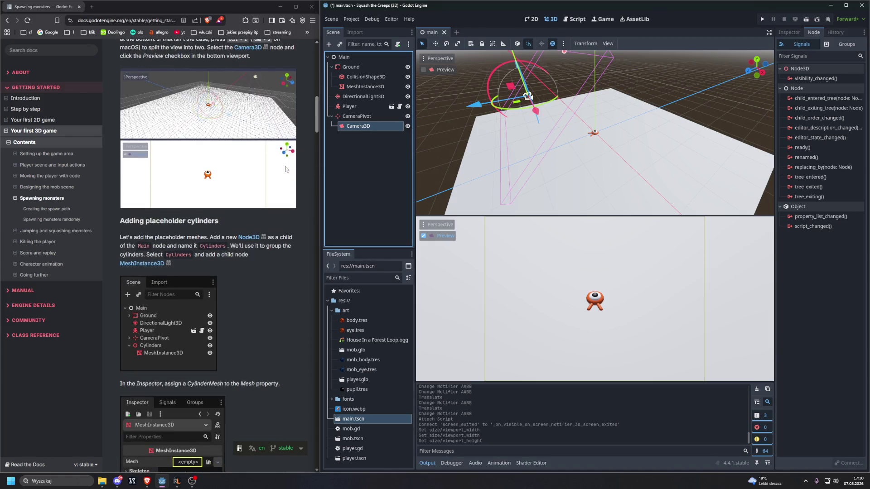
scroll(285, 170, "down", 2)
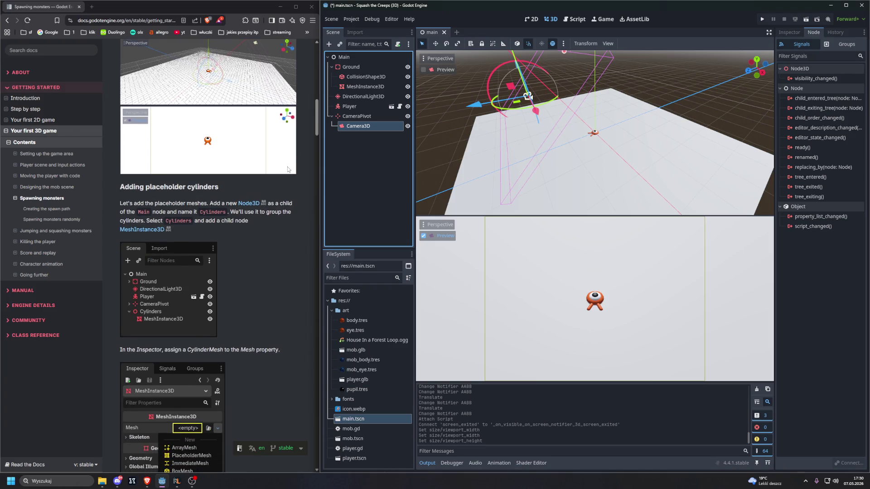
left_click(437, 134)
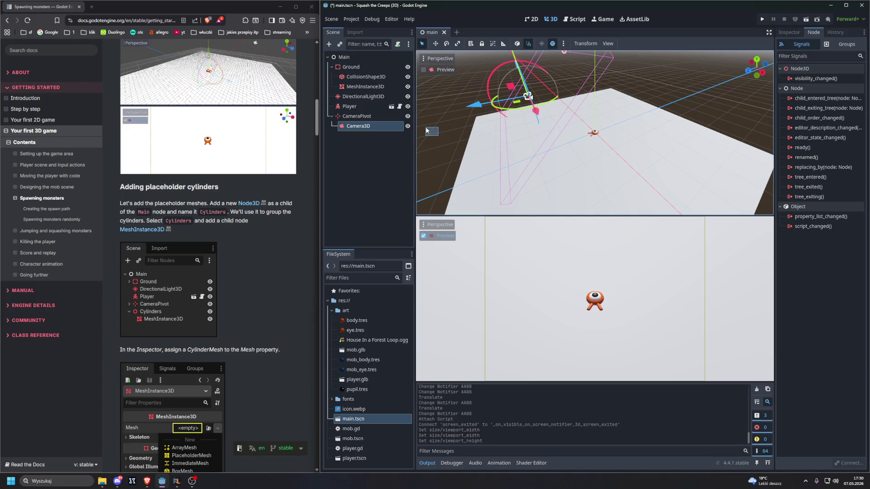
mouse_move(430, 120)
left_mouse_down()
mouse_move(442, 126)
mouse_move(431, 124)
left_mouse_up()
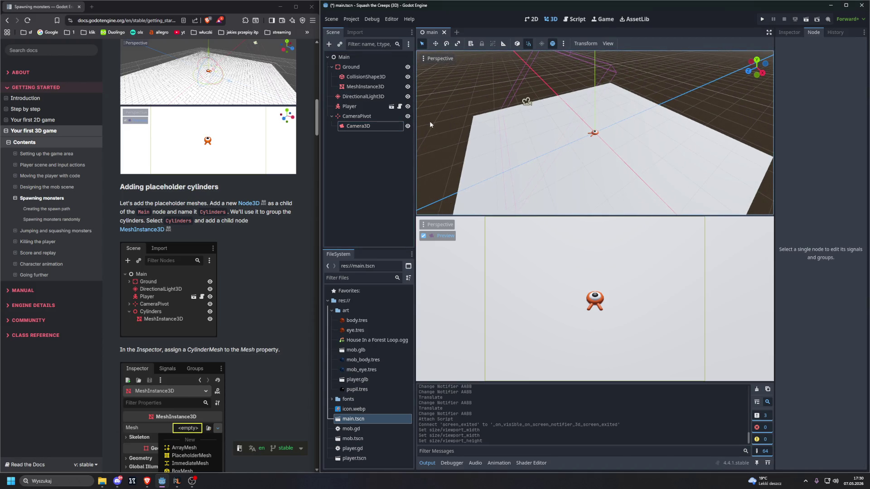
left_click(368, 128)
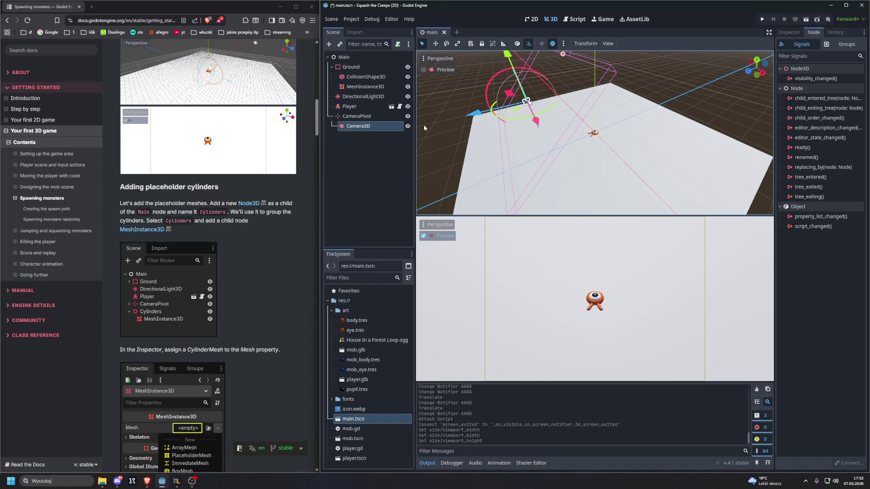
left_click(91, 7)
type("placehol")
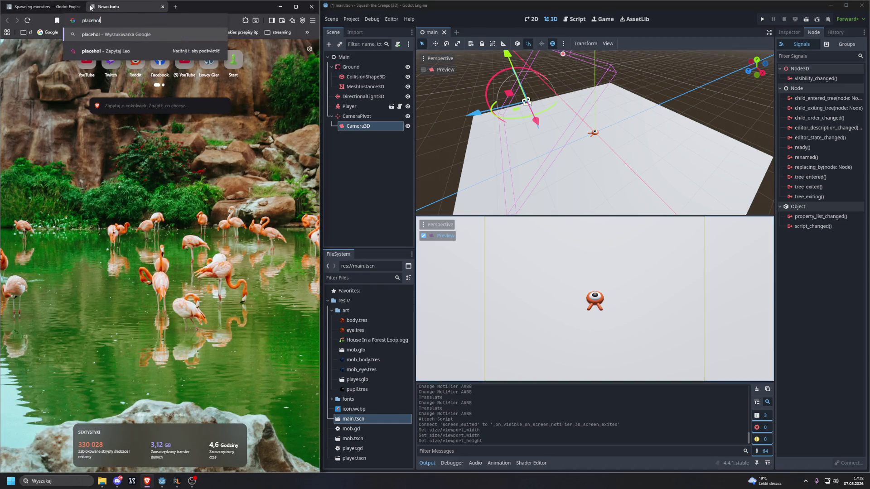
type("der meshes")
key("Return")
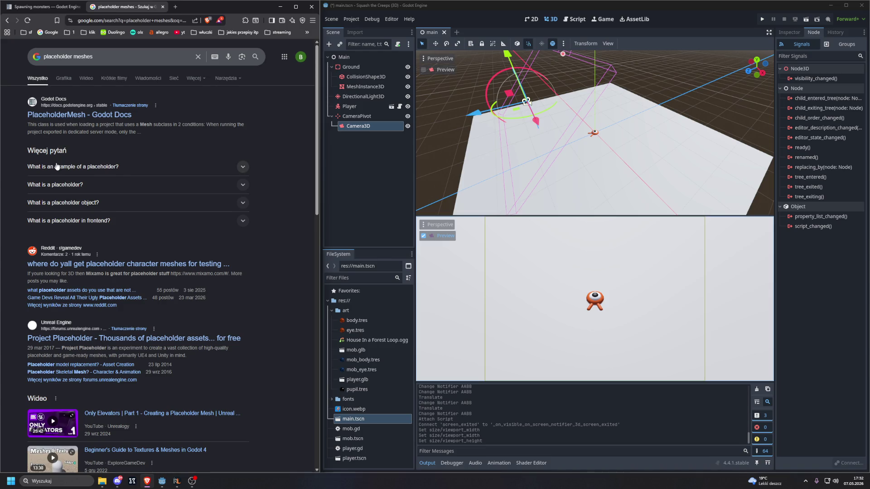
left_click(75, 168)
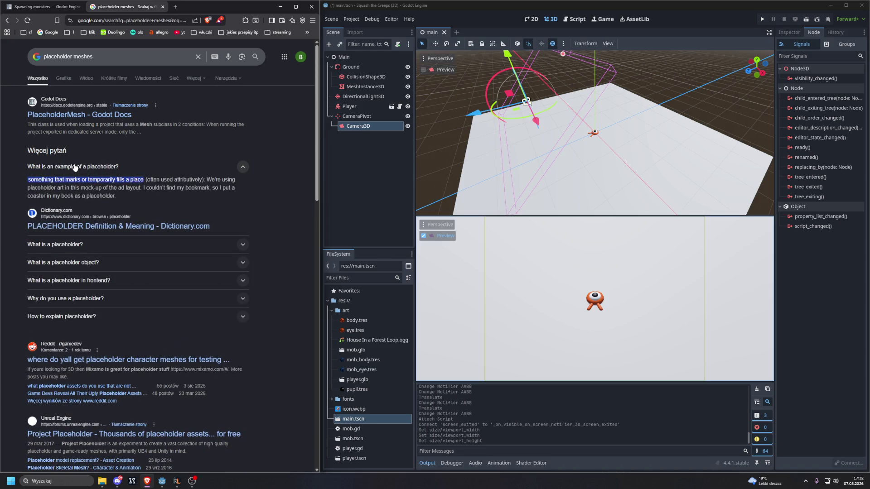
left_click(75, 168)
left_click(68, 116)
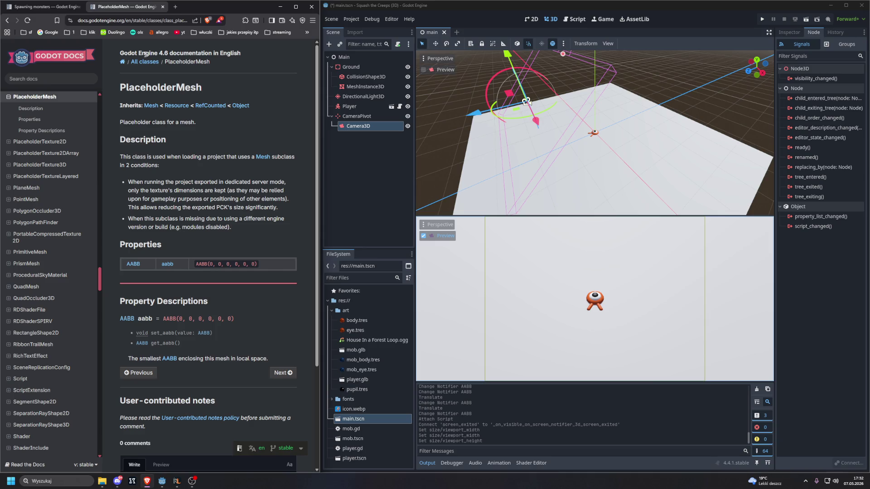
middle_click(148, 10)
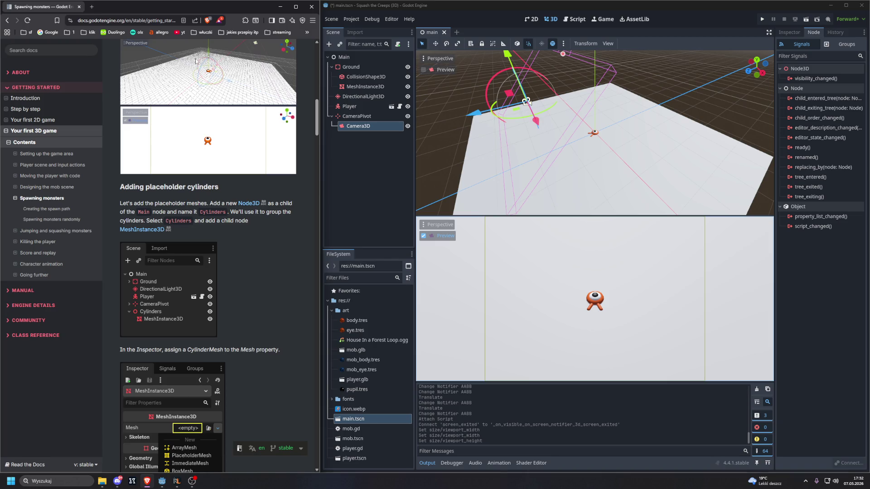
left_click(365, 57)
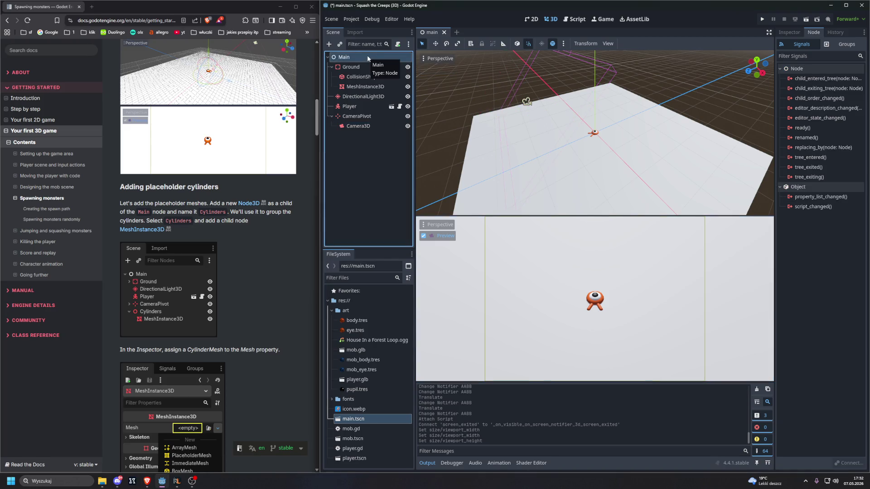
- Add a Node3D child to the Main node
key("ctrl+a")
type("node3d")
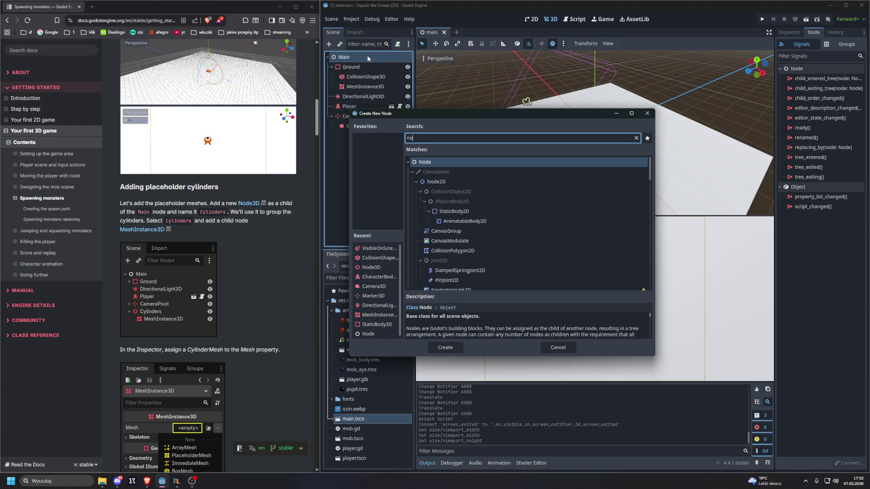
key("Return")
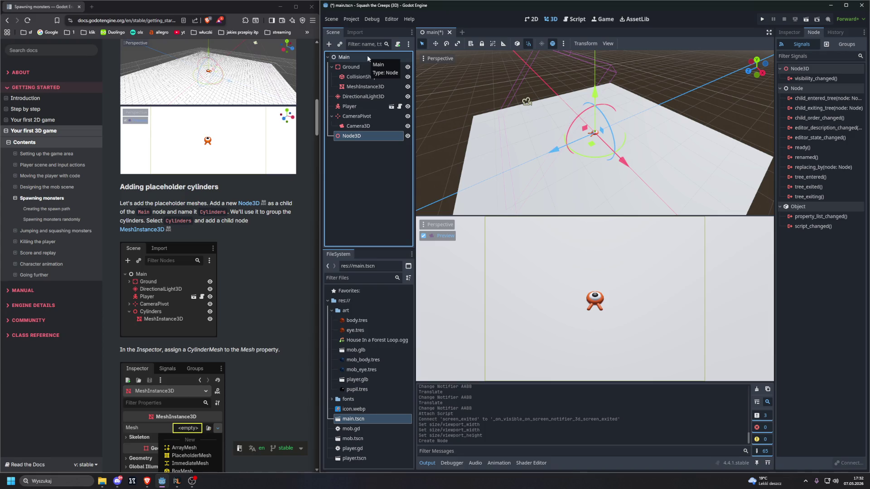
- Rename the new Node3D to 'Cylinders'
double_click(357, 135)
type("Cylinders")
key("Return")
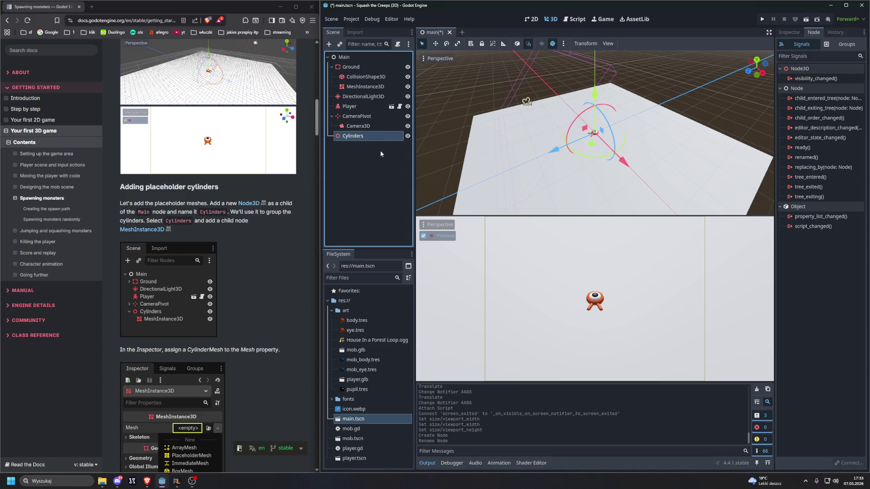
key("ctrl+a")
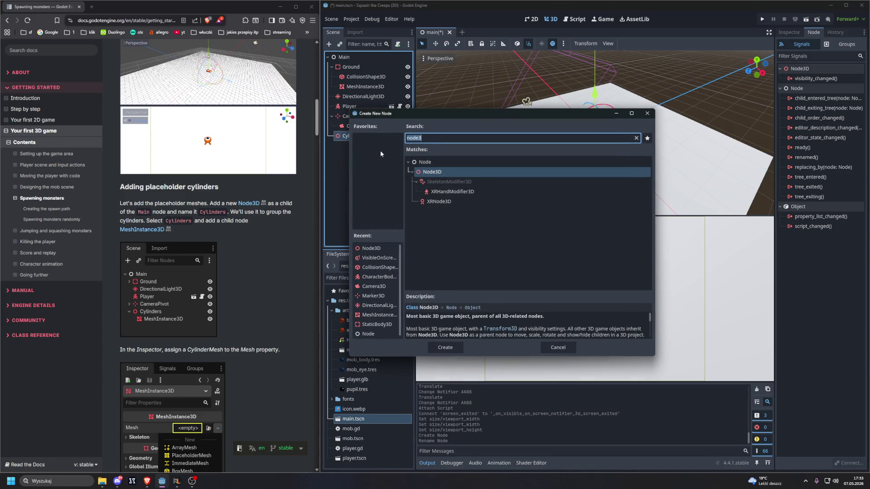
- Create a MeshInstance3D under Cylinders via the 'meshinstance3' node search
type("meshins")
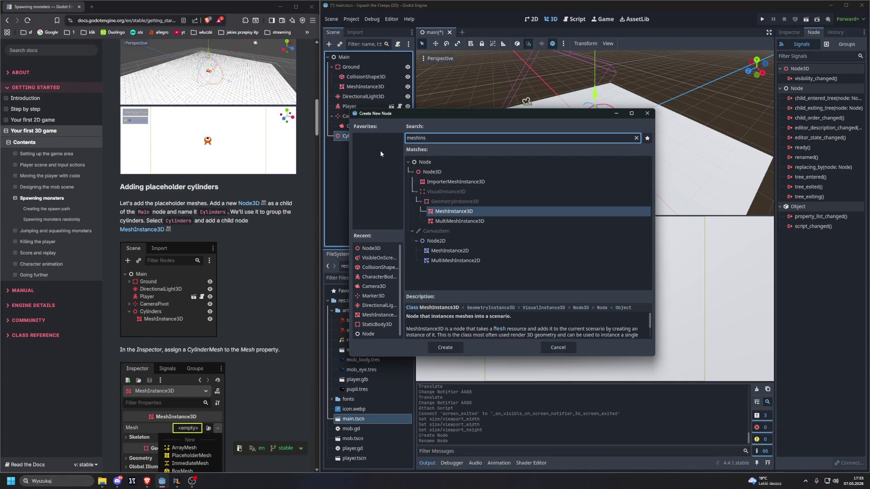
type("tance3")
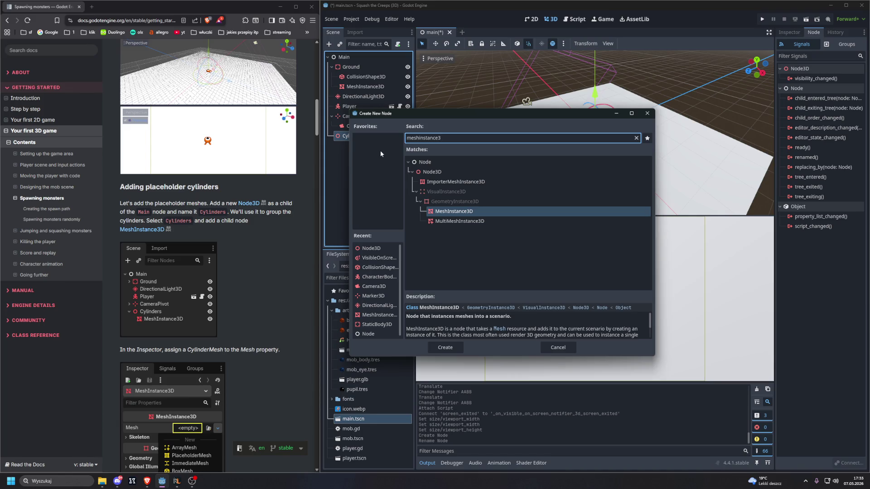
left_click(442, 288)
left_click(445, 347)
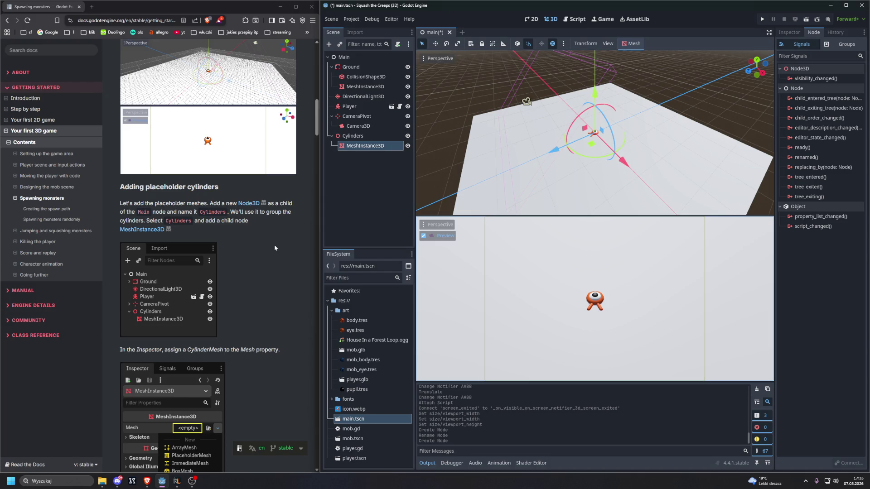
scroll(274, 248, "down", 5)
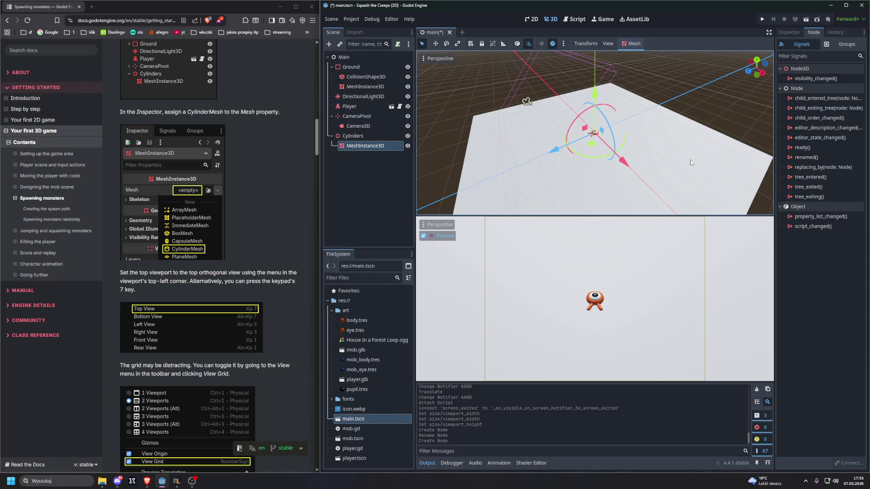
left_click(789, 32)
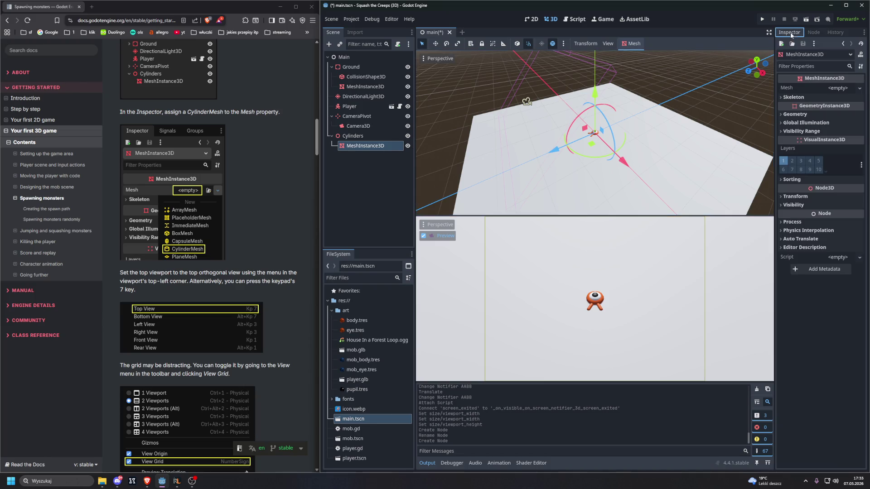
- Set the Mesh property to a new CylinderMesh, keeping its default 0.5 m radius and 2.0 m height
left_click(832, 89)
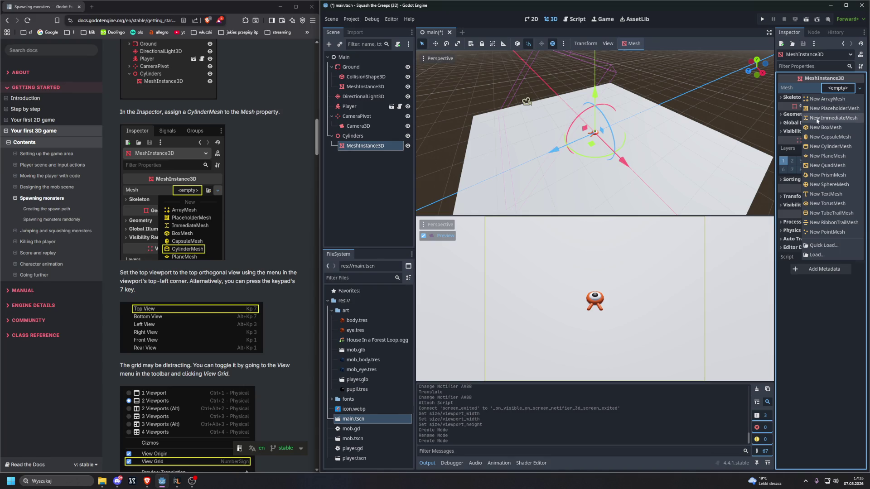
left_click(828, 147)
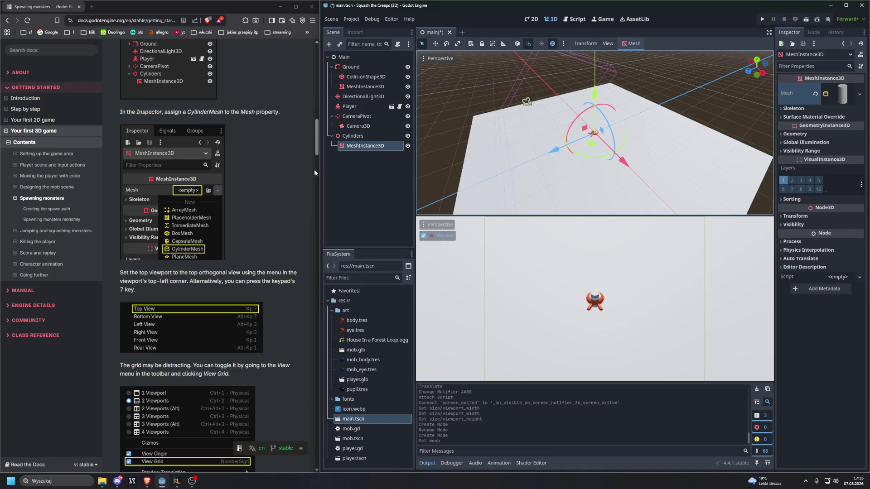
scroll(313, 171, "down", 3)
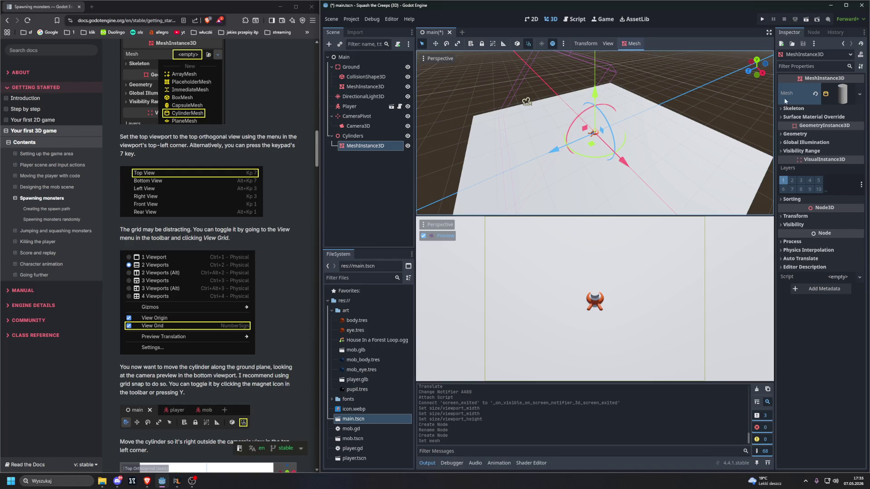
left_click(842, 94)
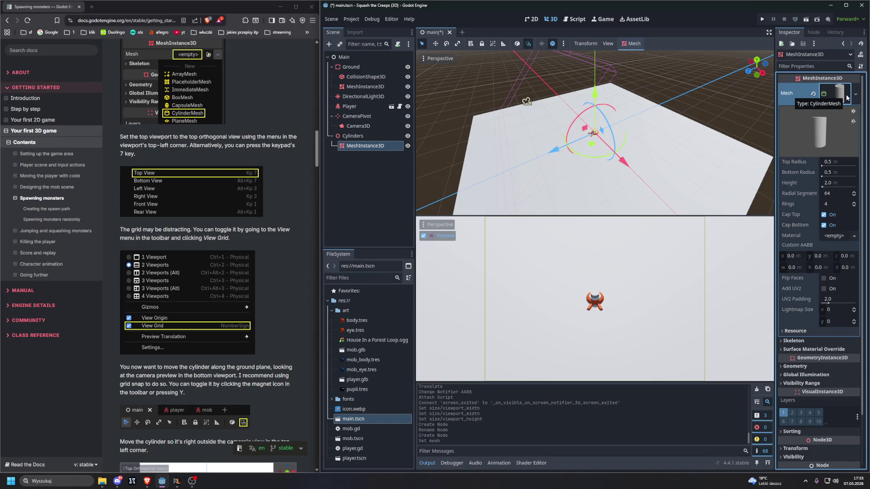
left_click(855, 94)
left_click(856, 94)
left_click(838, 95)
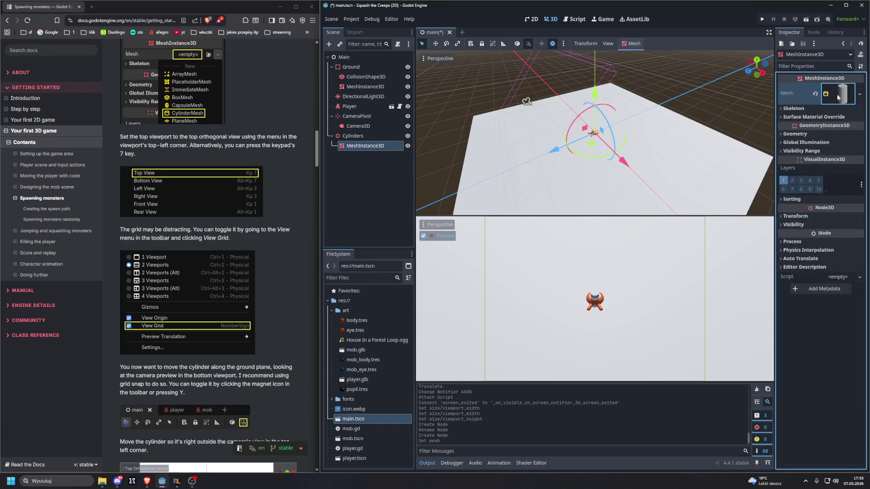
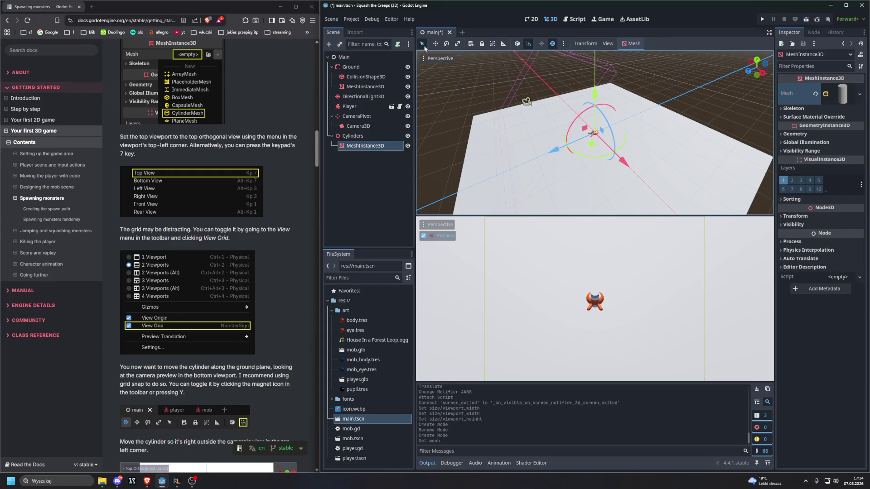
- Browse the viewport's view and transform option menus, then close them
left_click(607, 44)
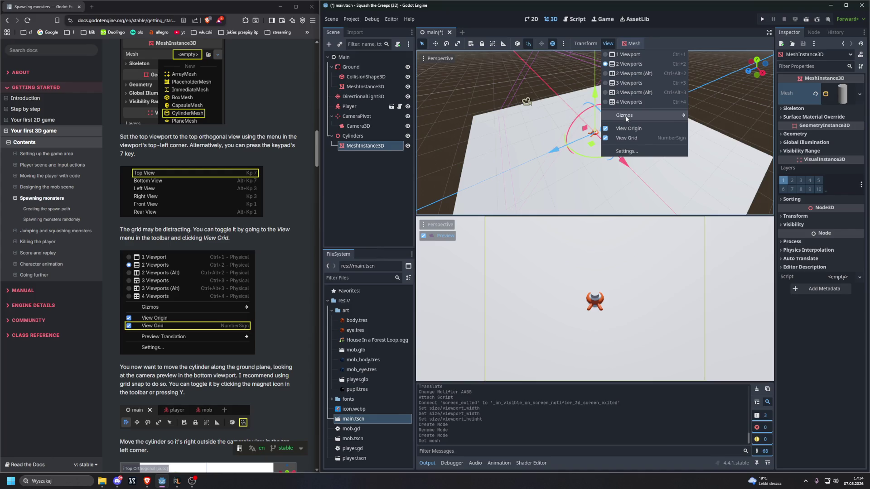
mouse_move(625, 117)
left_click(584, 43)
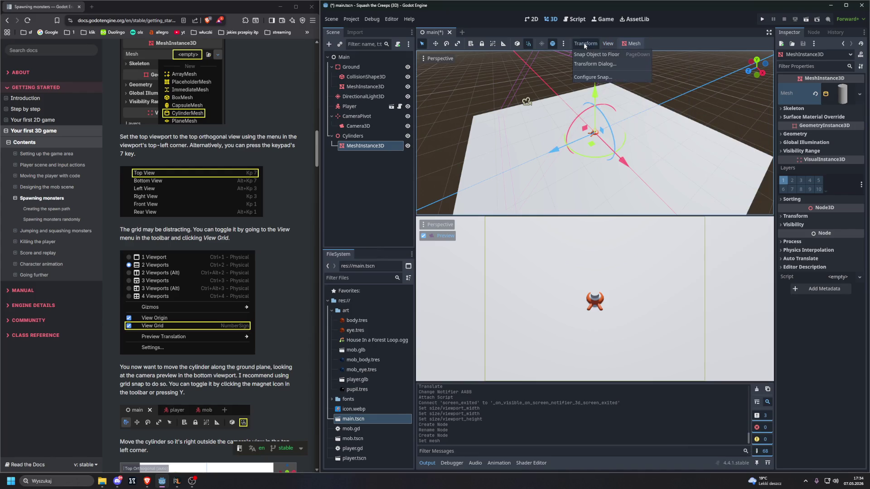
mouse_move(608, 44)
key("Escape")
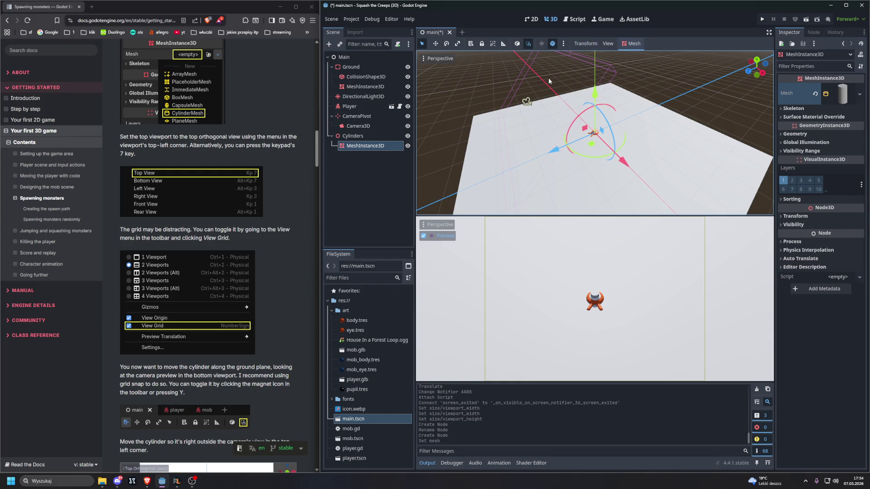
- Switch the upper viewport to a top orthogonal view with Numpad 7
key("KP_7")
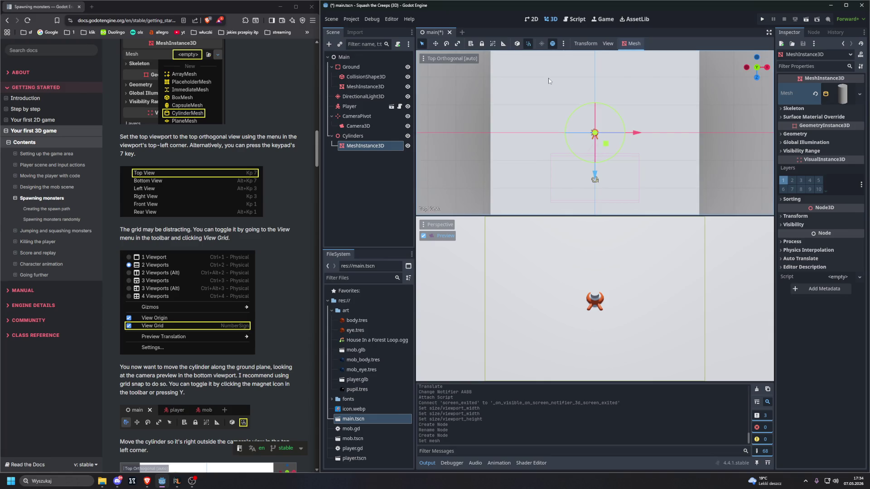
scroll(177, 141, "down", 4)
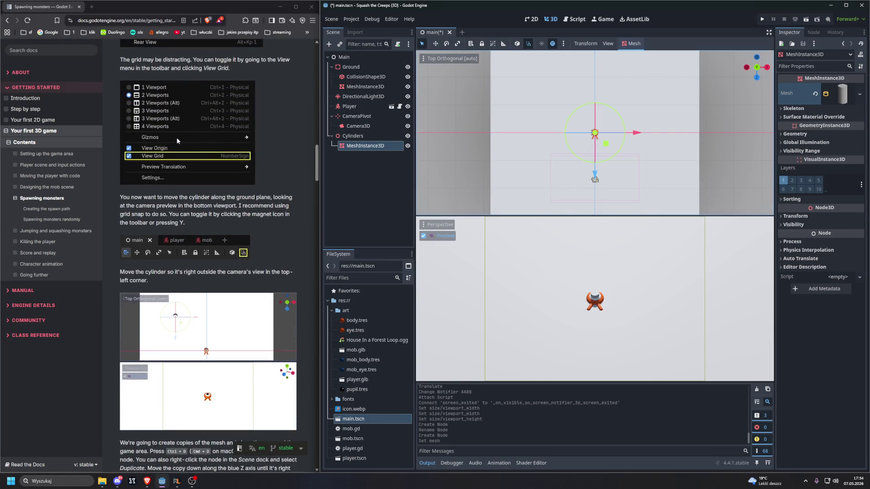
scroll(176, 138, "up", 3)
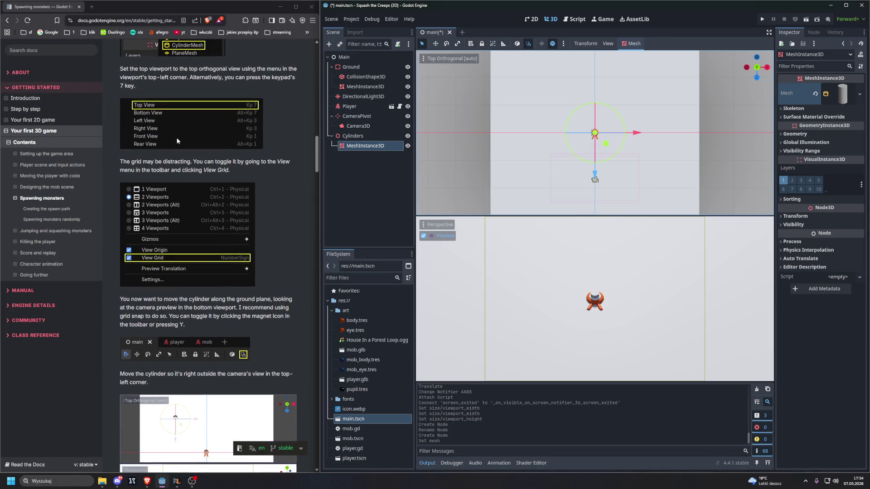
key("KP_7")
- Toggle View Grid off and back on in the top viewport's display menu
left_click(449, 59)
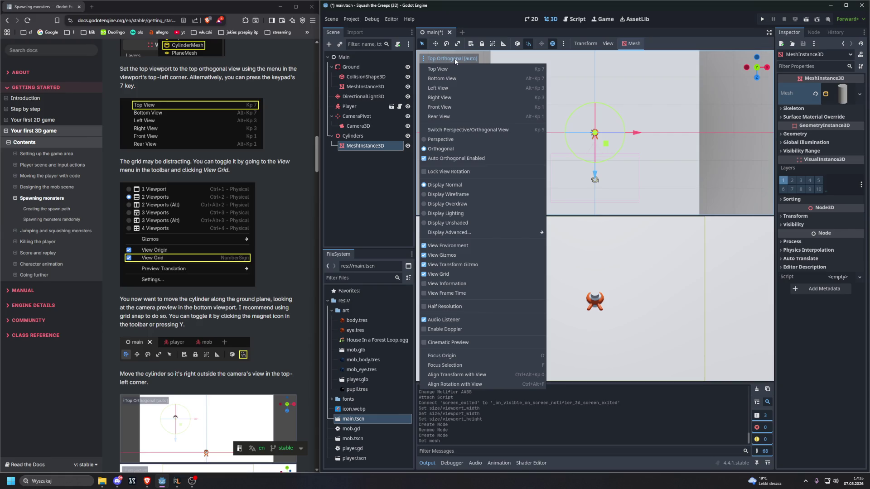
left_click(454, 59)
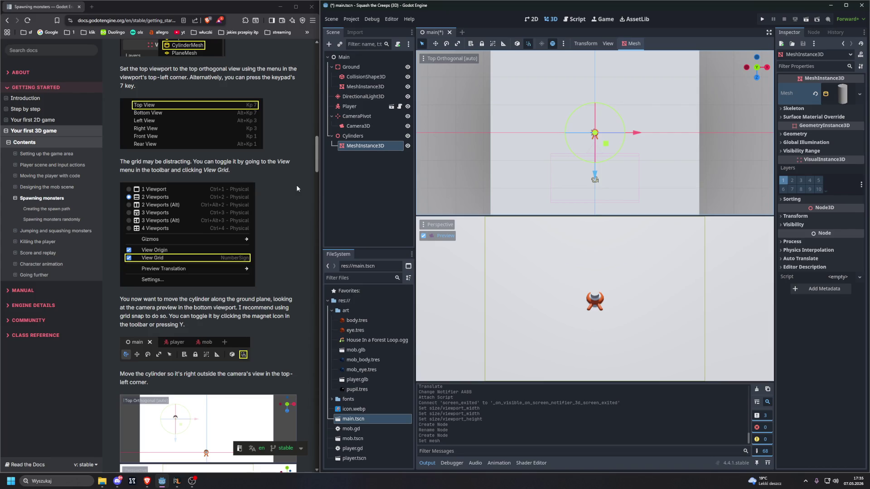
left_click(437, 57)
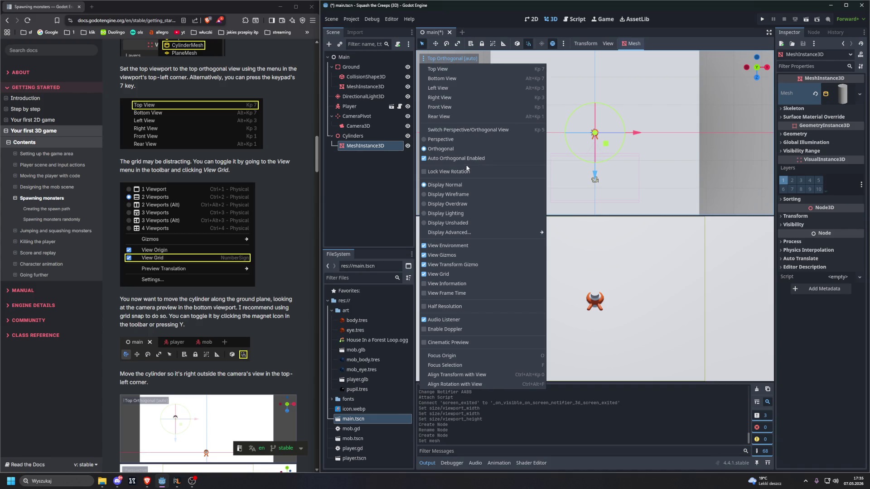
left_click(427, 275)
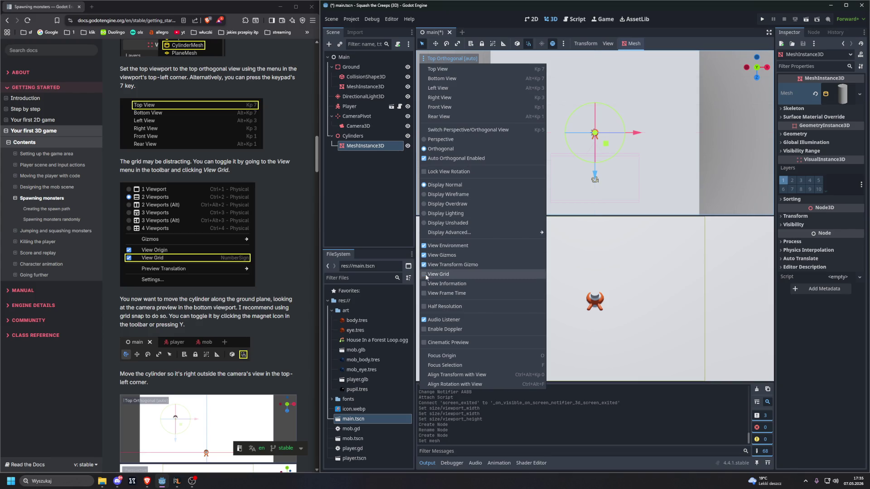
left_click(426, 275)
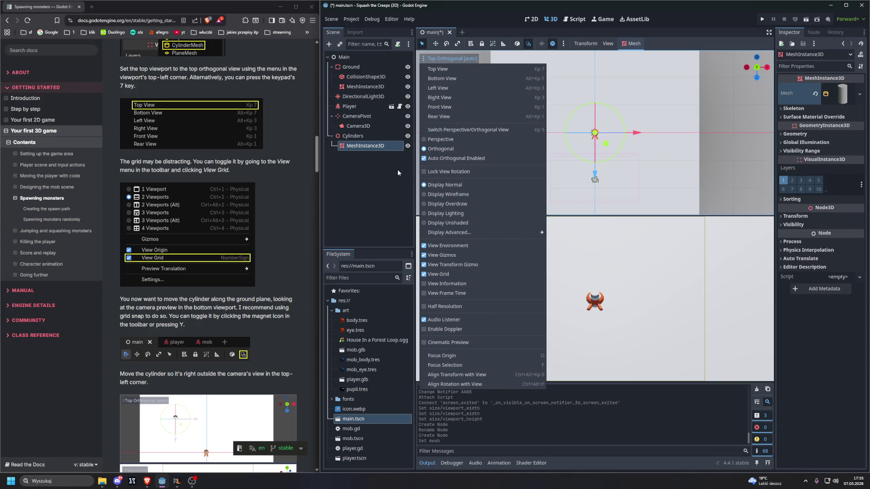
scroll(238, 148, "down", 3)
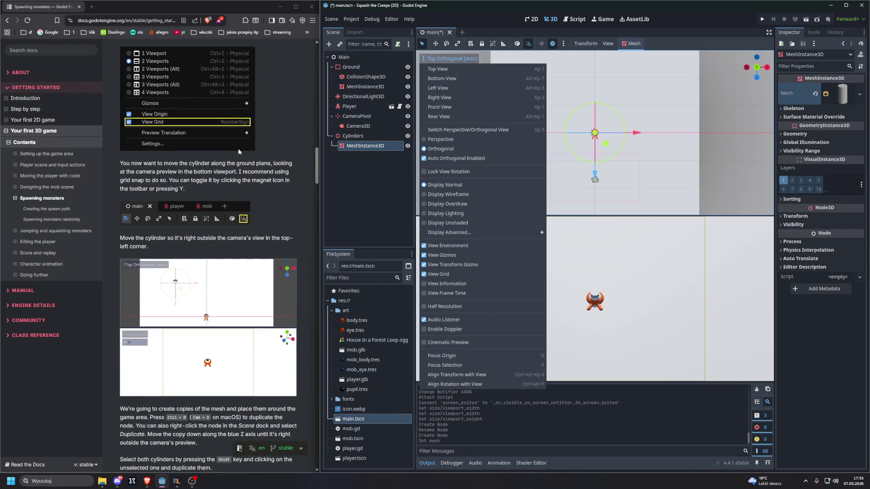
left_click(428, 60)
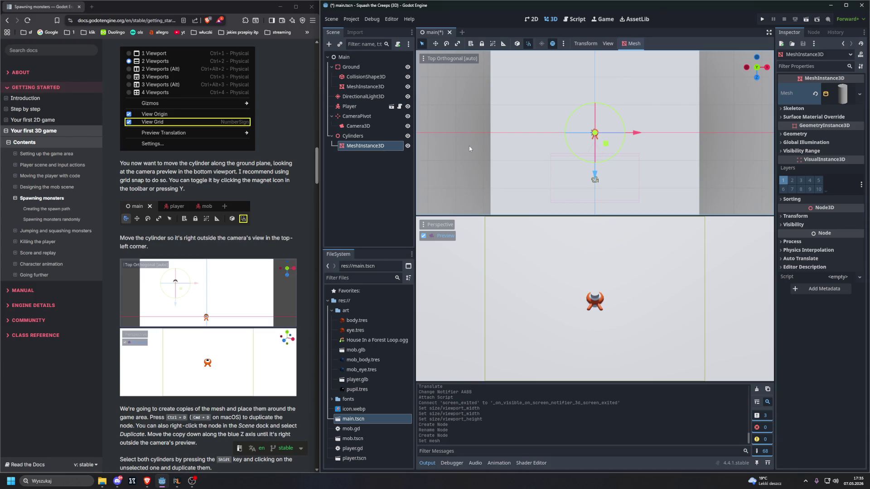
- Enable Use Snap, then select the Cylinders node and its MeshInstance3D child
left_click(528, 45)
left_click(529, 44)
left_click(351, 136)
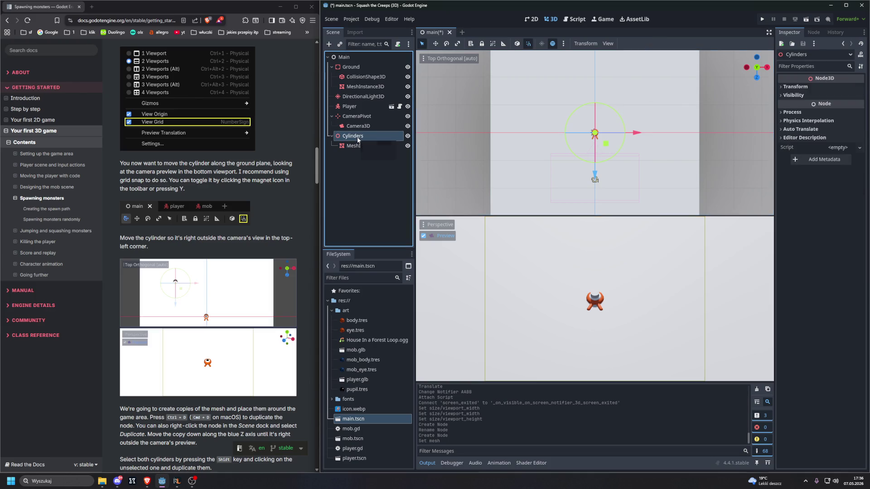
left_click(356, 146)
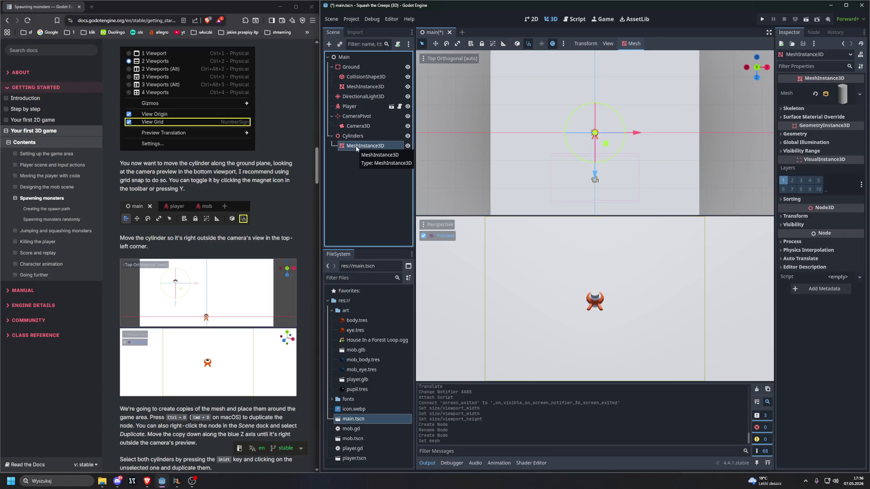
left_click(352, 137)
left_click(361, 147)
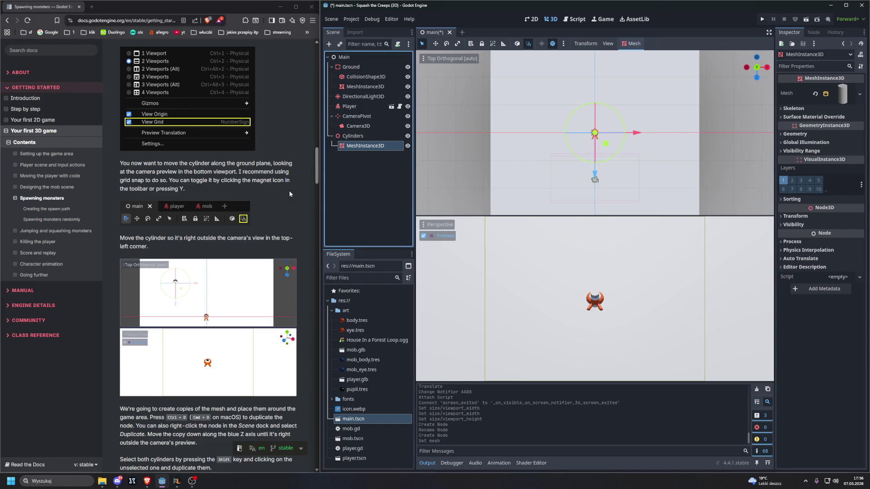
- Try rotating the cylinder twice, undoing each rotation
mouse_move(558, 133)
left_mouse_down()
mouse_move(483, 116)
mouse_move(515, 119)
left_mouse_up()
key("ctrl+z")
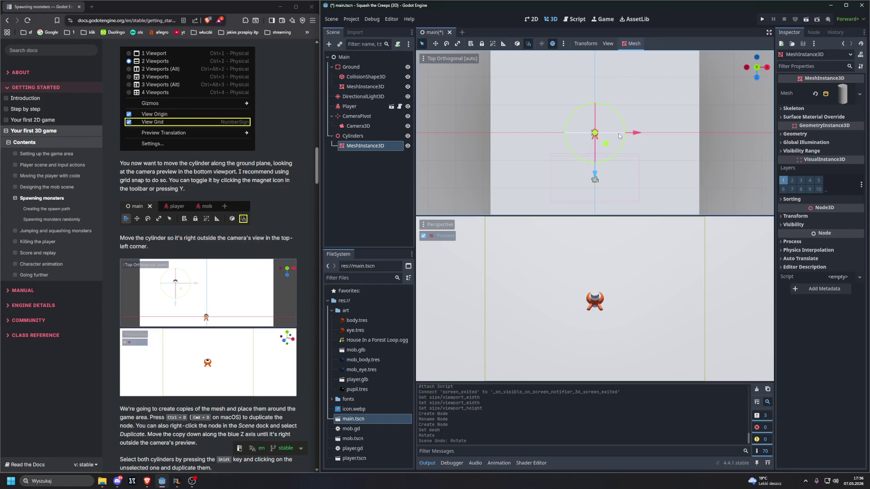
mouse_move(620, 135)
left_mouse_down()
mouse_move(589, 119)
mouse_move(609, 127)
left_mouse_up()
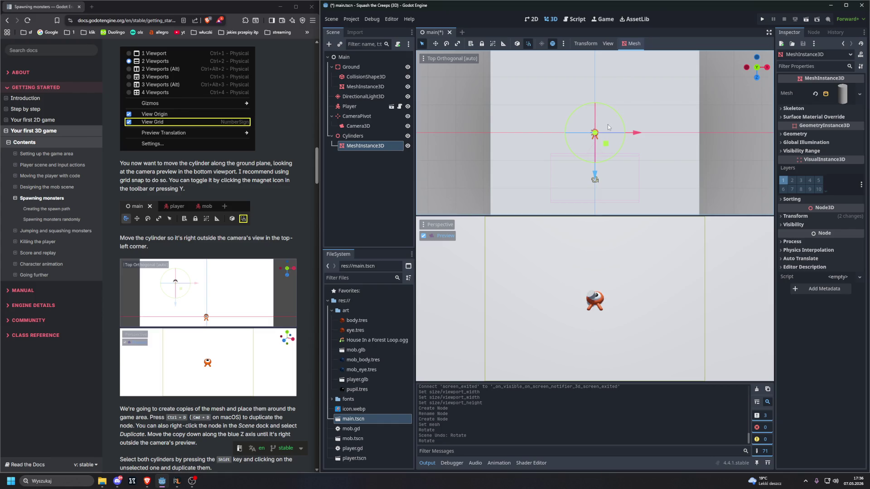
key("ctrl+z")
- Switch to the Move tool, try nudging the Cylinders selection, then undo and redo
left_click(435, 44)
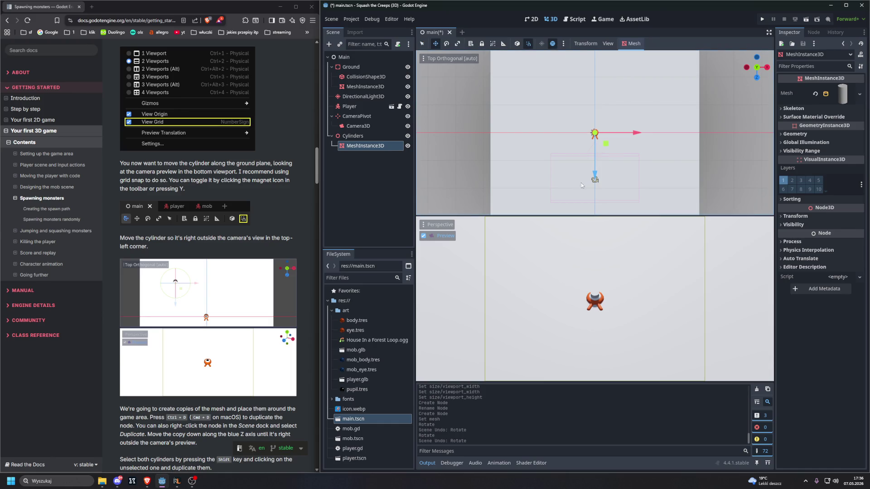
left_click(595, 133)
left_click(595, 132)
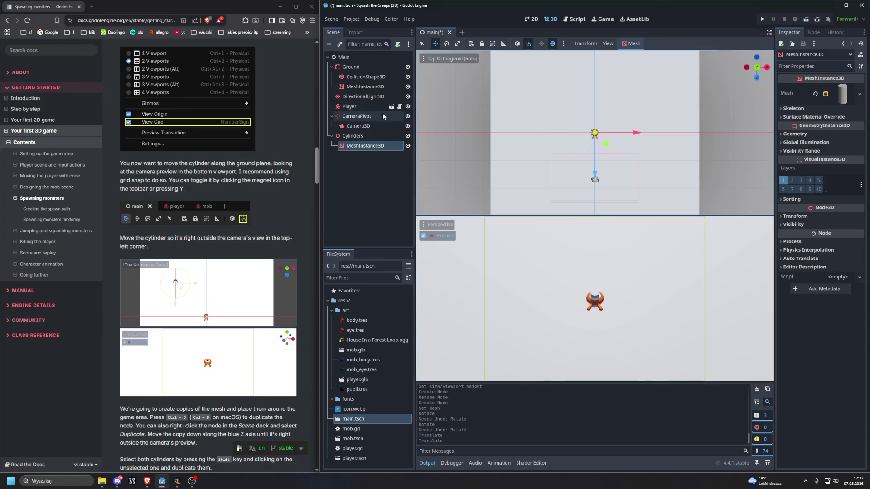
left_click(353, 136)
left_click(593, 133)
left_click(592, 133)
key("ctrl+z")
key("ctrl+z")
key("ctrl+z")
key("ctrl+z")
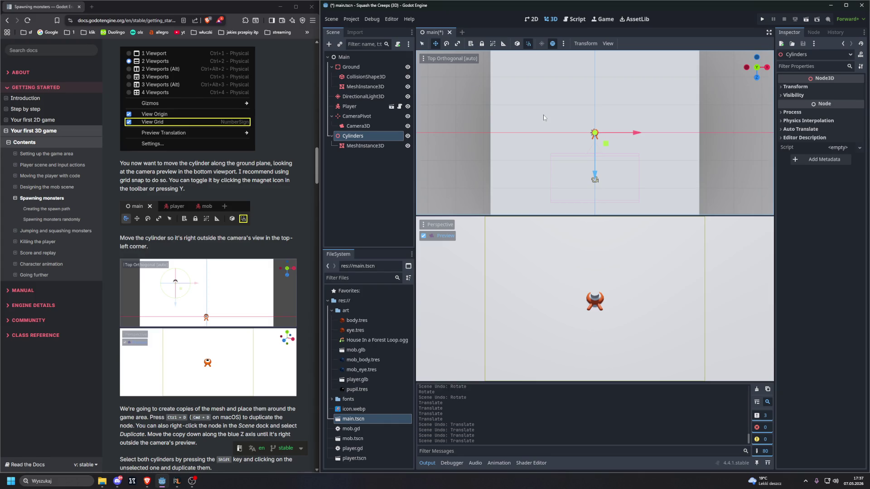
key("ctrl+shift+z")
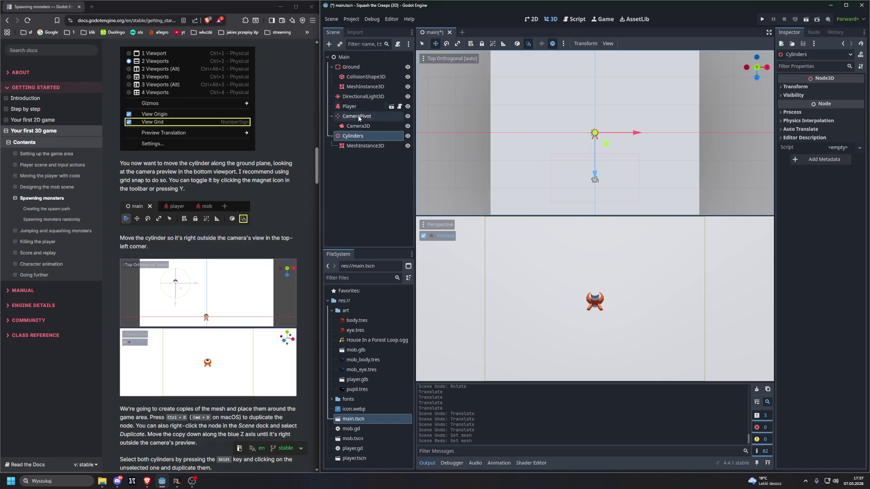
- Select the MeshInstance3D cylinder and undo then redo its mesh assignment
left_click(363, 145)
key("ctrl+z")
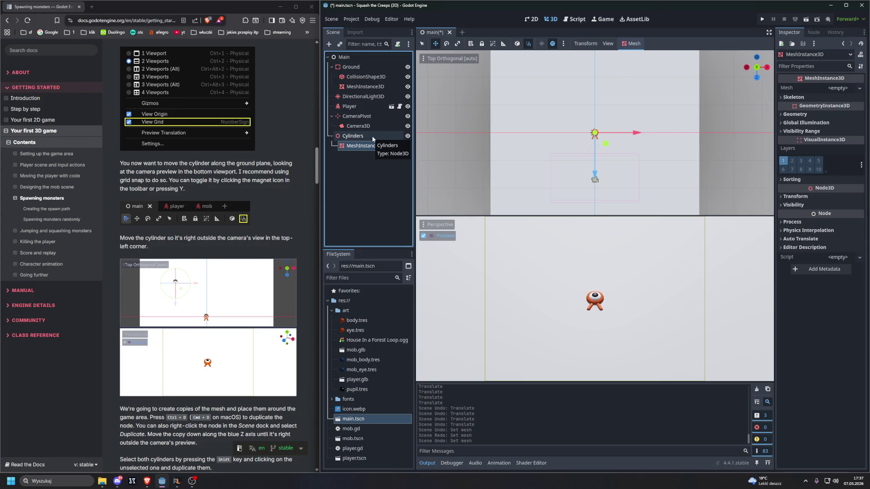
key("ctrl+shift+z")
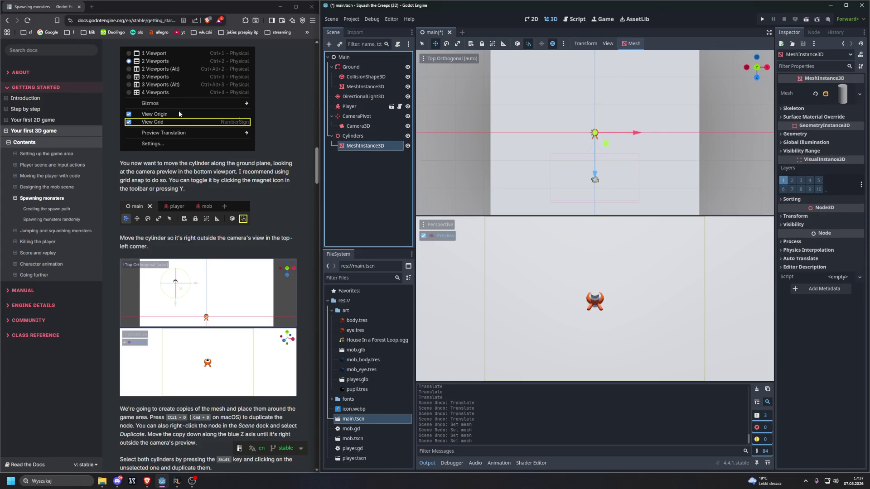
scroll(188, 142, "up", 5)
scroll(192, 145, "down", 3)
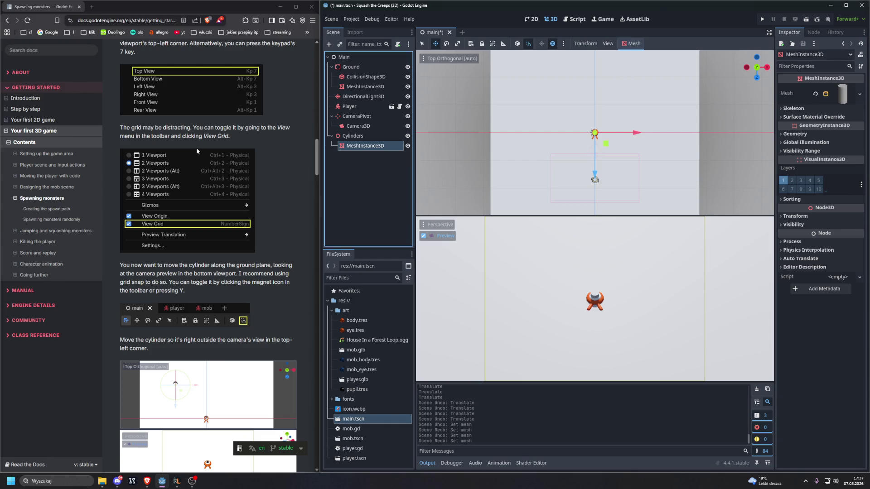
scroll(200, 149, "down", 2)
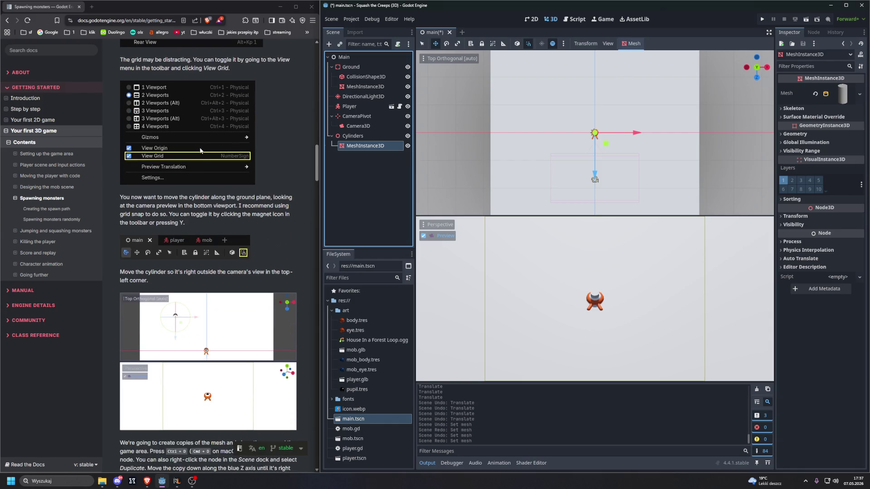
scroll(200, 150, "down", 6)
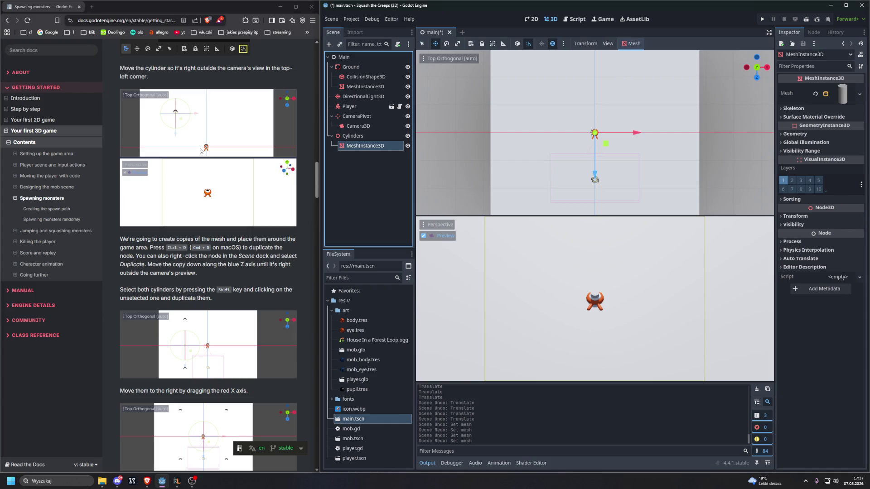
scroll(201, 150, "up", 1)
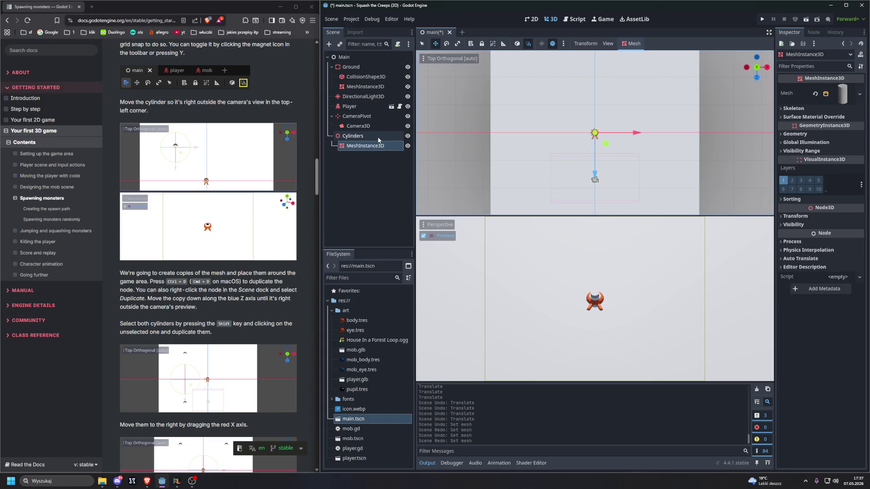
- With Cylinders selected in Select mode, orbit to an angled view, undoing stray nudges
left_click(353, 136)
left_click(422, 44)
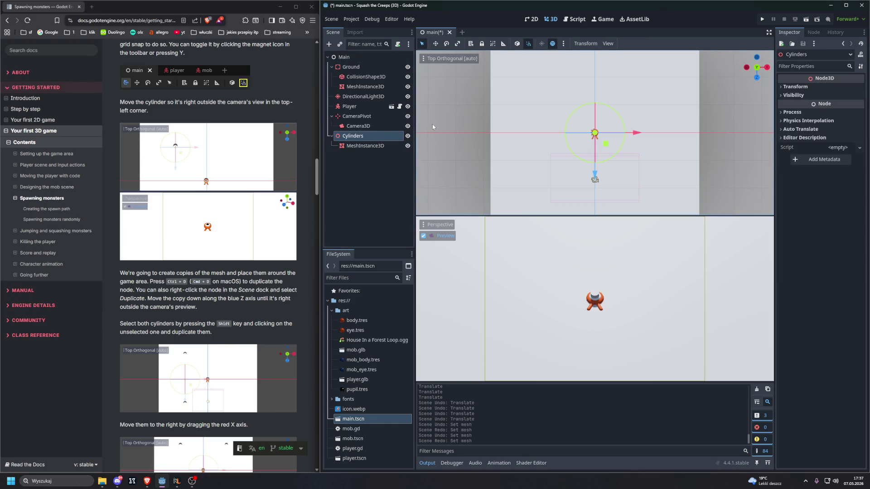
mouse_move(545, 141)
left_mouse_down()
mouse_move(534, 131)
mouse_move(537, 110)
left_mouse_up()
left_click(578, 133)
left_click(591, 135)
left_click(583, 121)
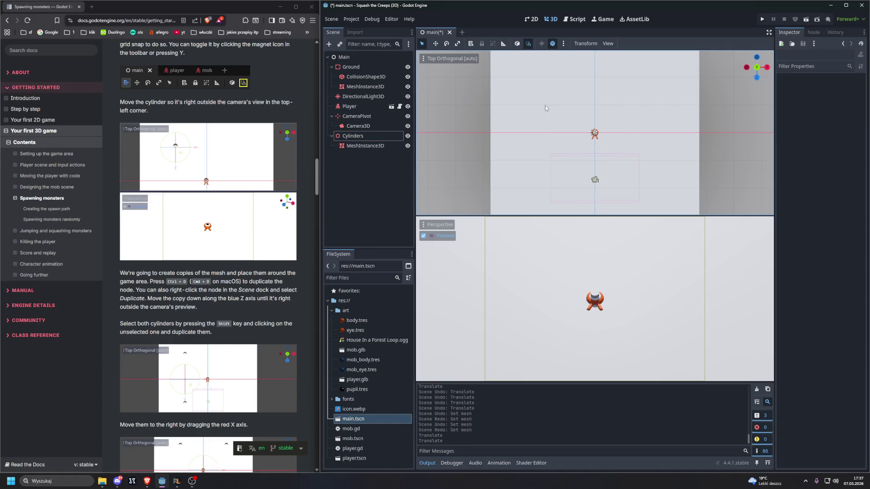
key("ctrl+z")
key("ctrl+z")
key("ctrl+z")
key("ctrl+shift+z")
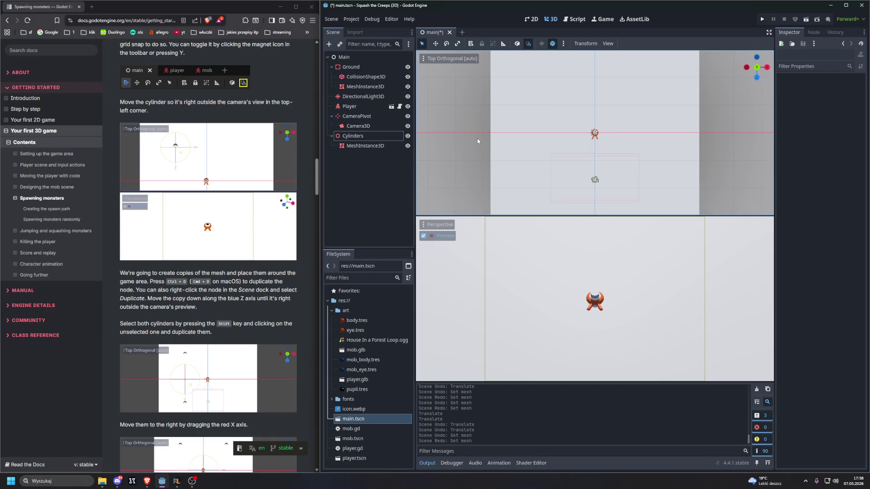
left_click_drag(750, 69, 749, 69)
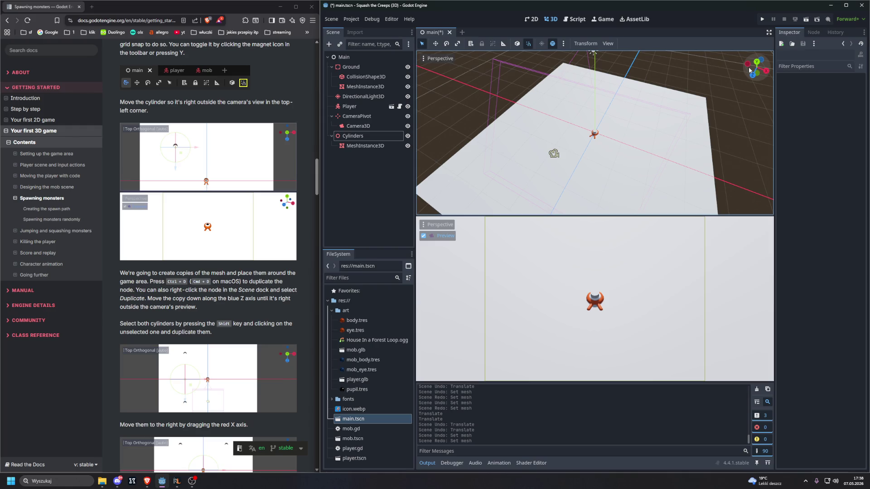
- Restore the cylinder mesh and switch the viewport to Top View
key("ctrl+z")
key("ctrl+z")
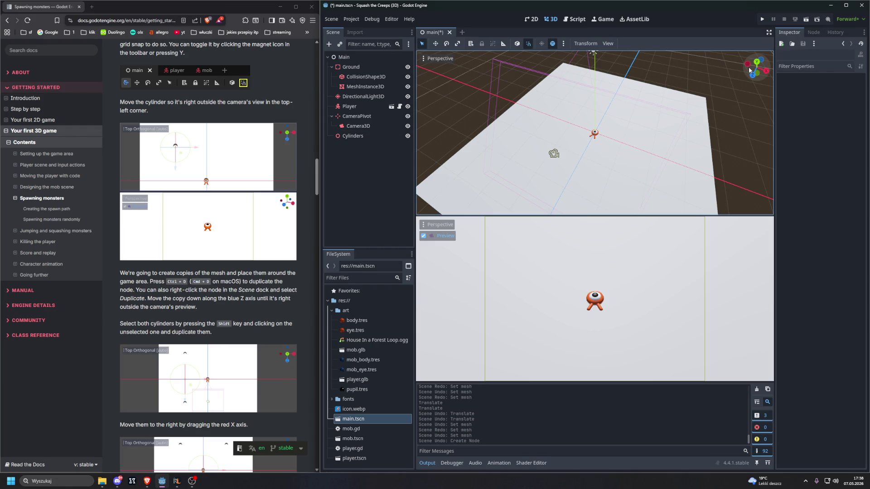
key("ctrl+shift+z")
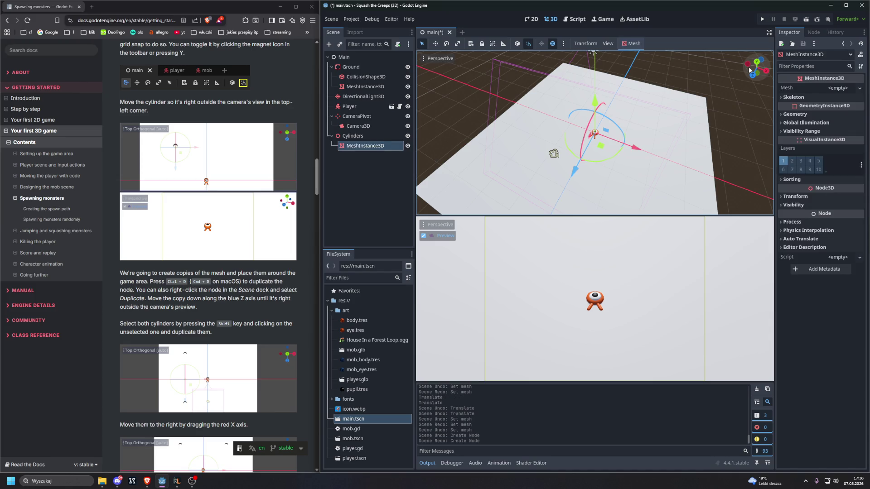
key("ctrl+shift+z")
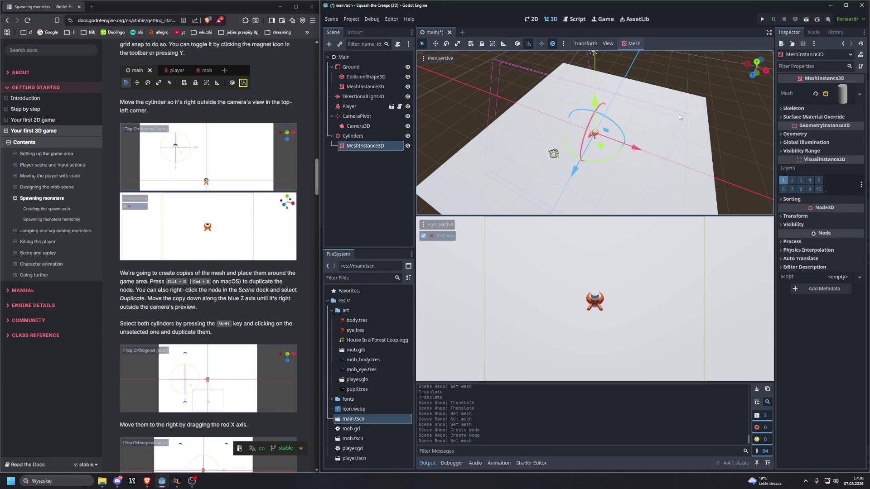
left_click(426, 60)
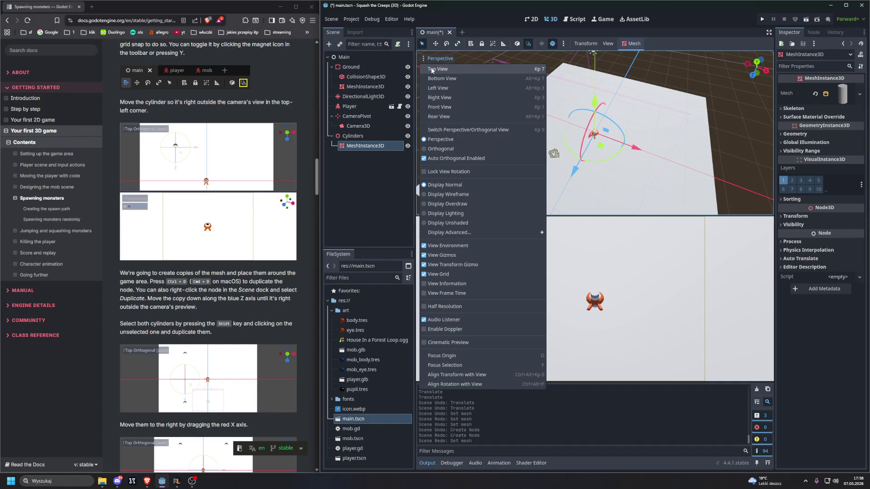
left_click(434, 69)
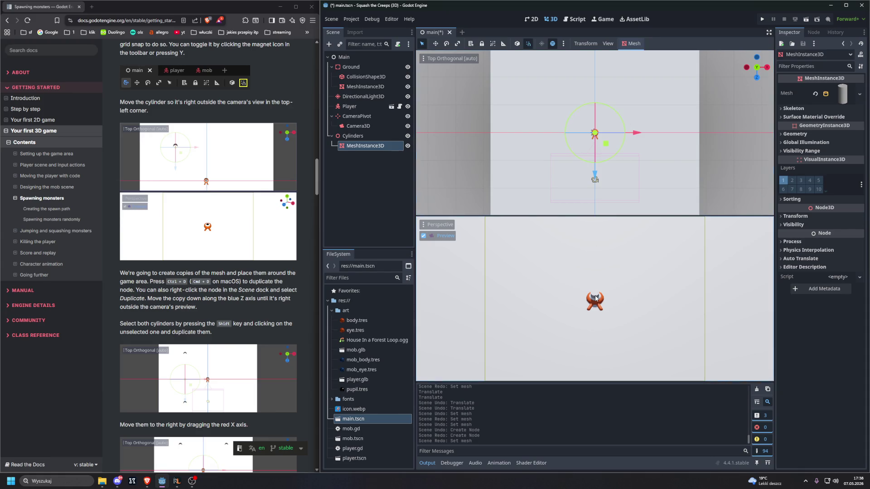
- Drag the cylinder up-left until it sits just outside the camera's top-left corner
mouse_move(606, 145)
left_mouse_down()
mouse_move(589, 152)
mouse_move(565, 135)
left_mouse_up()
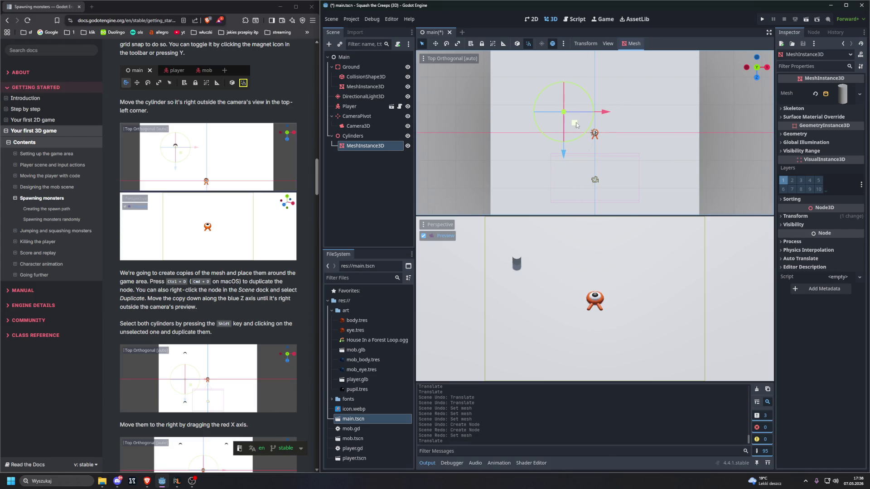
mouse_move(570, 125)
left_mouse_down()
mouse_move(570, 114)
mouse_move(575, 123)
left_mouse_up()
left_click(436, 44)
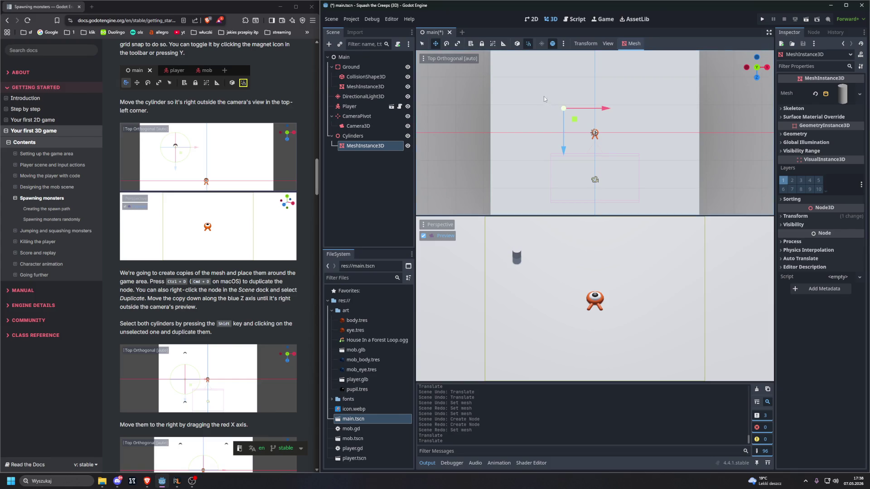
left_click_drag(563, 108, 576, 123)
left_click(425, 45)
key("ctrl+z")
key("ctrl+z")
key("ctrl+z")
key("ctrl+z")
key("ctrl+z")
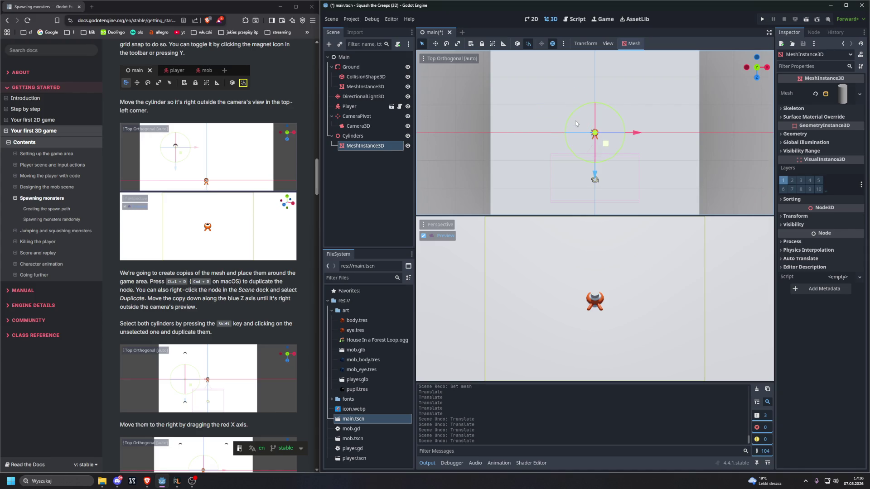
key("ctrl+shift+z")
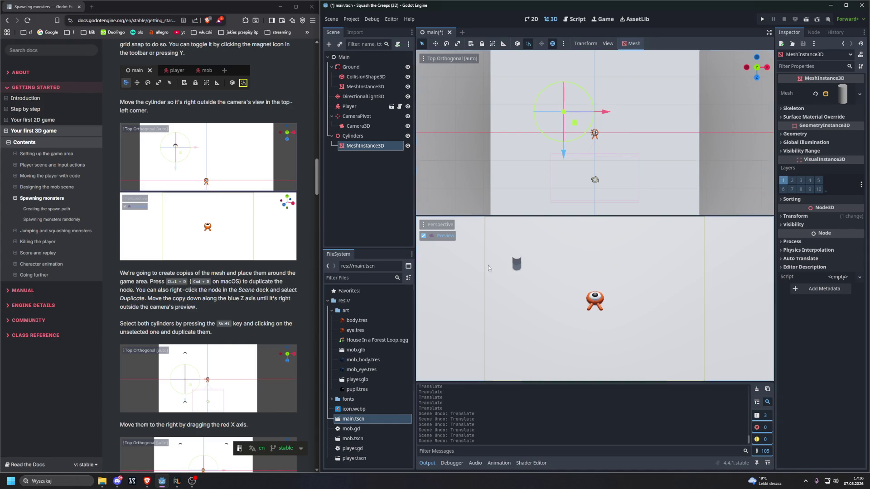
mouse_move(576, 123)
left_mouse_down()
mouse_move(560, 113)
mouse_move(562, 94)
left_mouse_up()
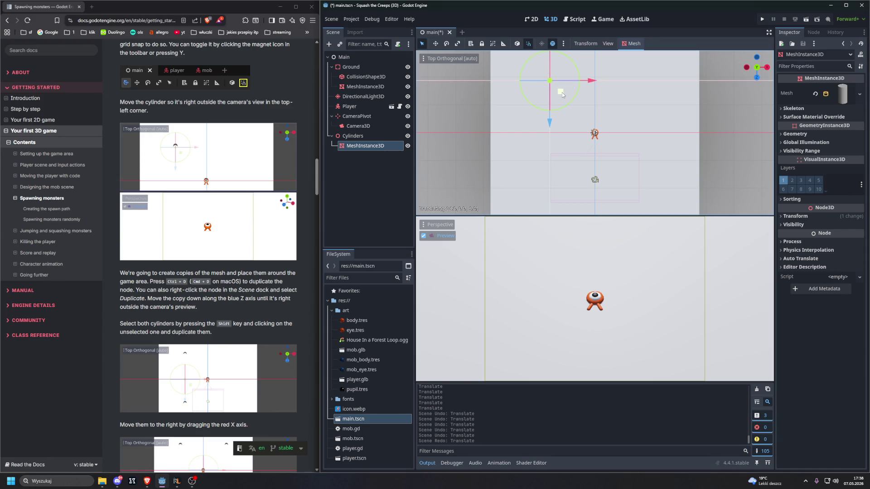
left_click_drag(562, 94, 563, 94)
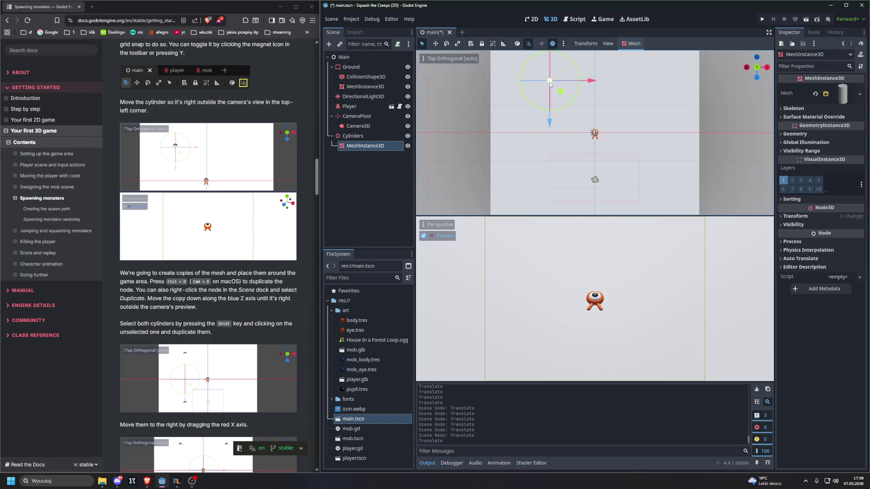
- Duplicate the cylinder and drag the copy down past the game area's bottom-left corner
right_click(363, 148)
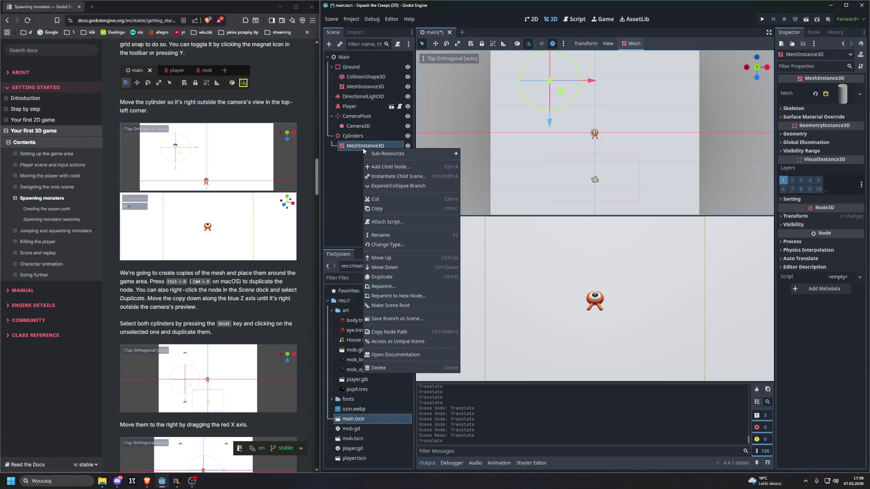
left_click(381, 276)
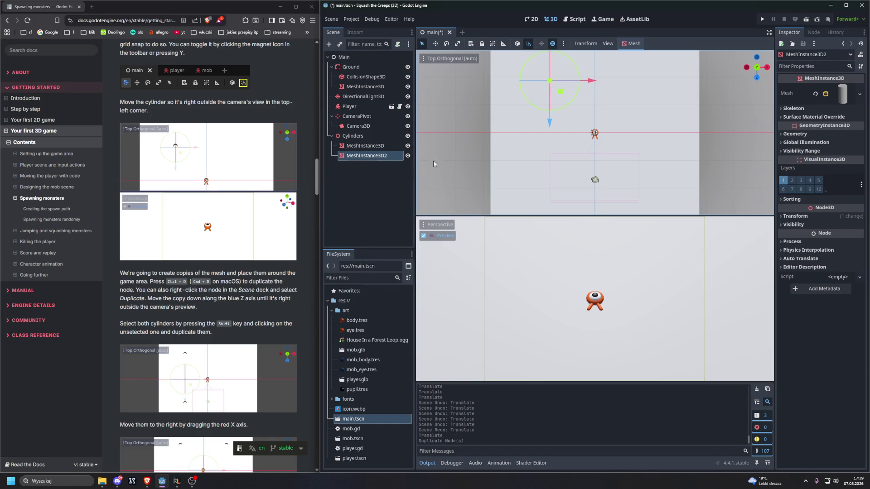
left_click_drag(560, 91, 612, 109)
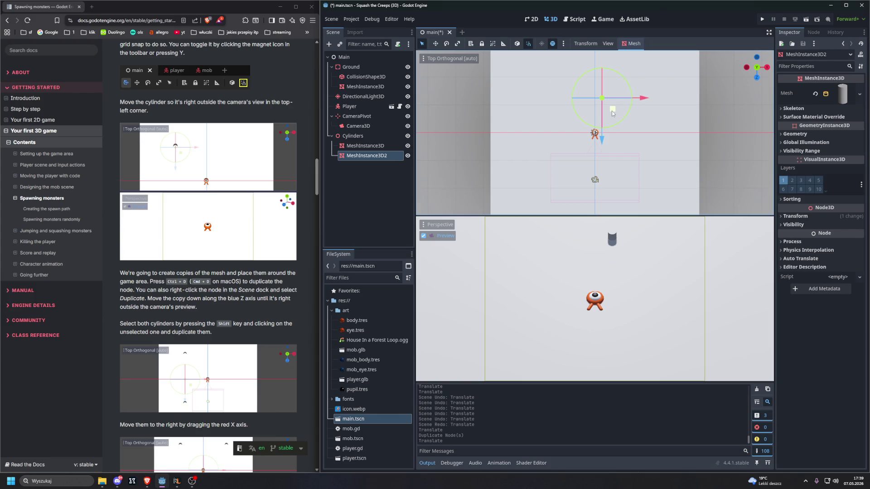
mouse_move(612, 113)
left_mouse_down()
mouse_move(551, 121)
mouse_move(525, 94)
left_mouse_up()
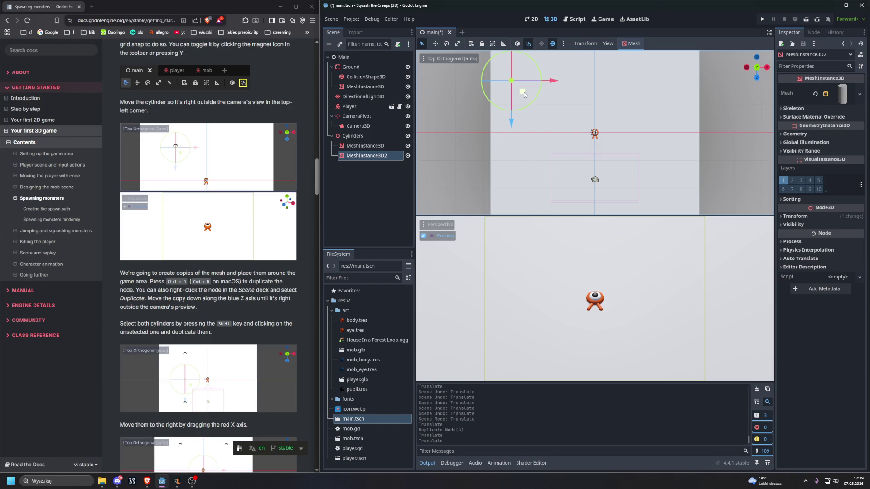
key("ctrl+z")
key("ctrl+z")
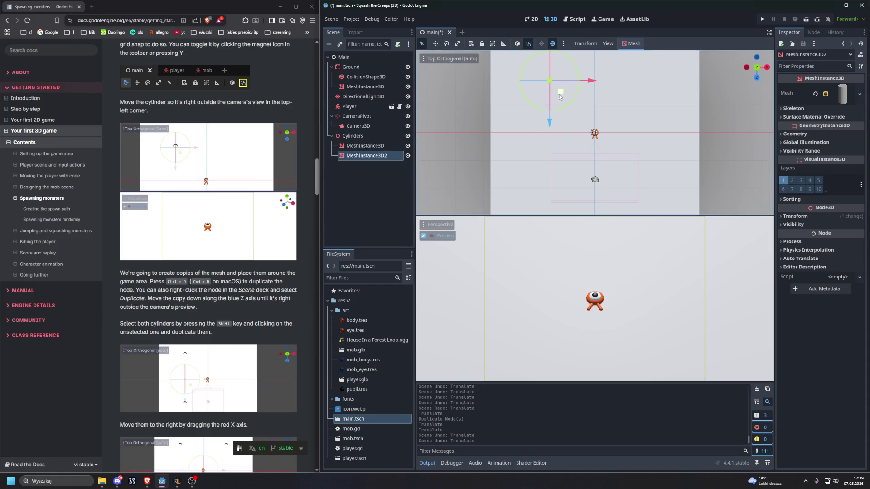
mouse_move(550, 127)
left_mouse_down()
mouse_move(542, 305)
mouse_move(532, 188)
mouse_move(526, 229)
left_mouse_up()
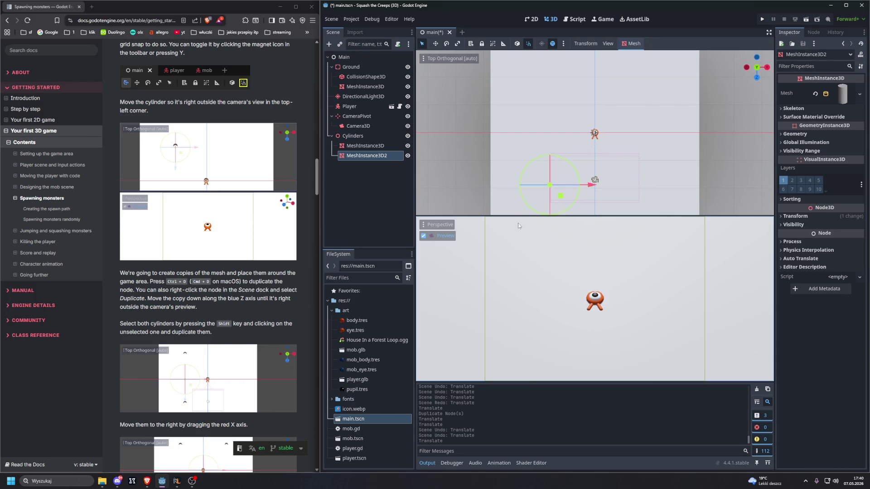
left_click(368, 146)
left_click(367, 156, "shift")
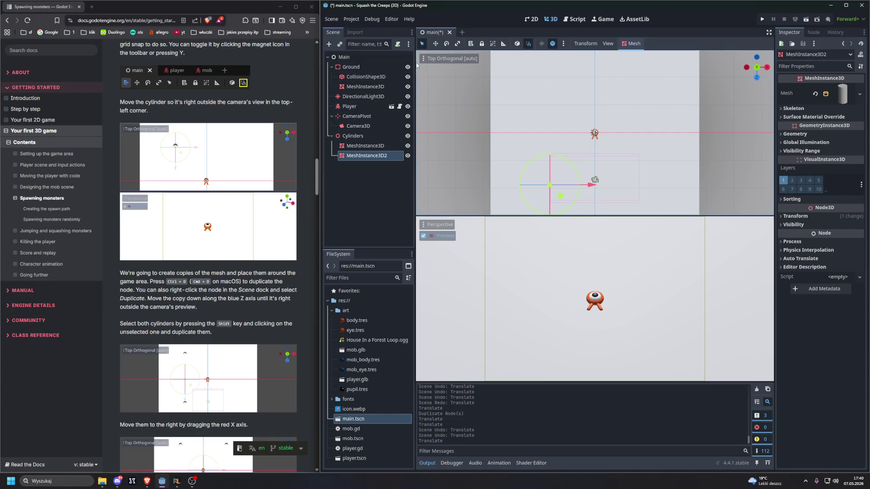
- Nudge the lower cylinder slightly, then select MeshInstance3D and MeshInstance3D2 together
scroll(216, 229, "down", 3)
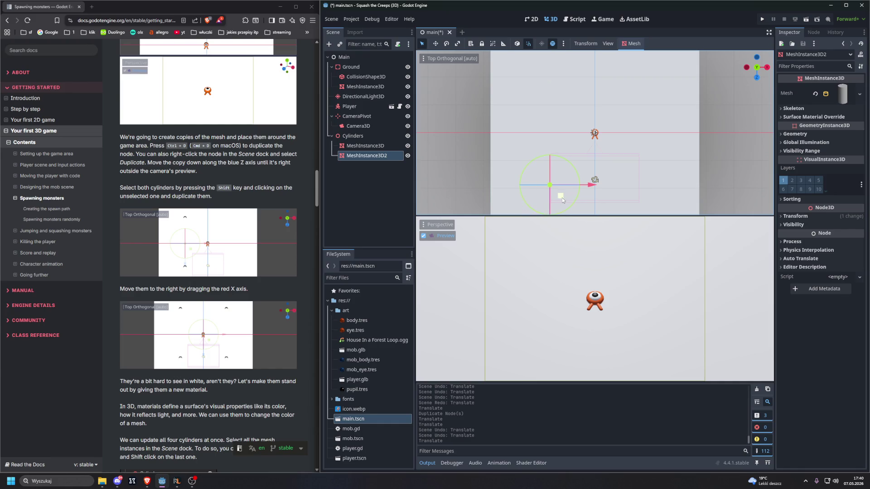
mouse_move(562, 198)
left_mouse_down()
mouse_move(561, 189)
mouse_move(564, 200)
left_mouse_up()
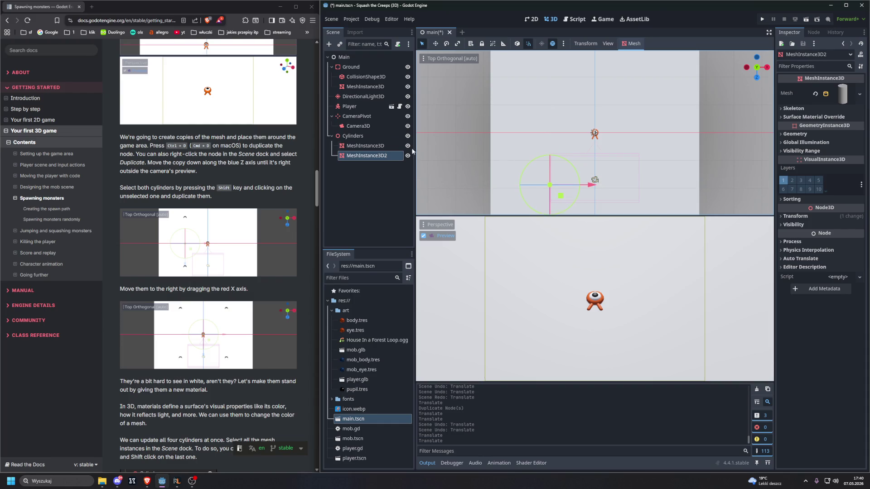
left_click(376, 147)
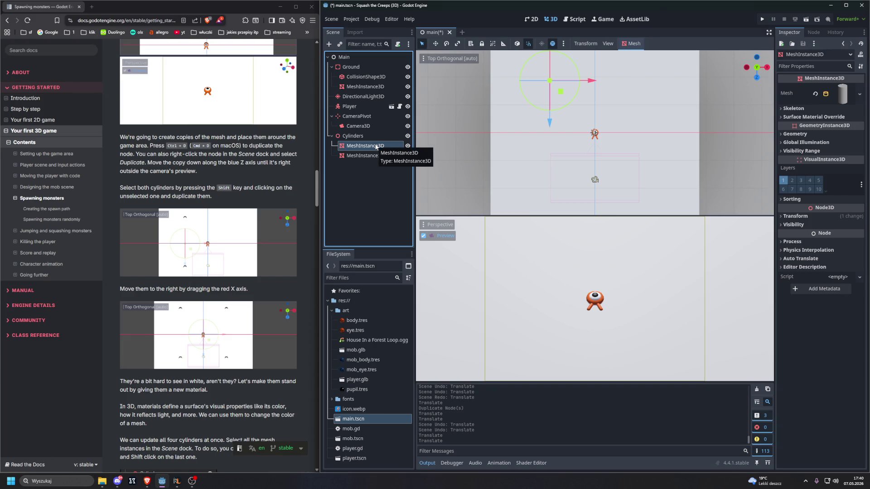
left_click(376, 155, "shift")
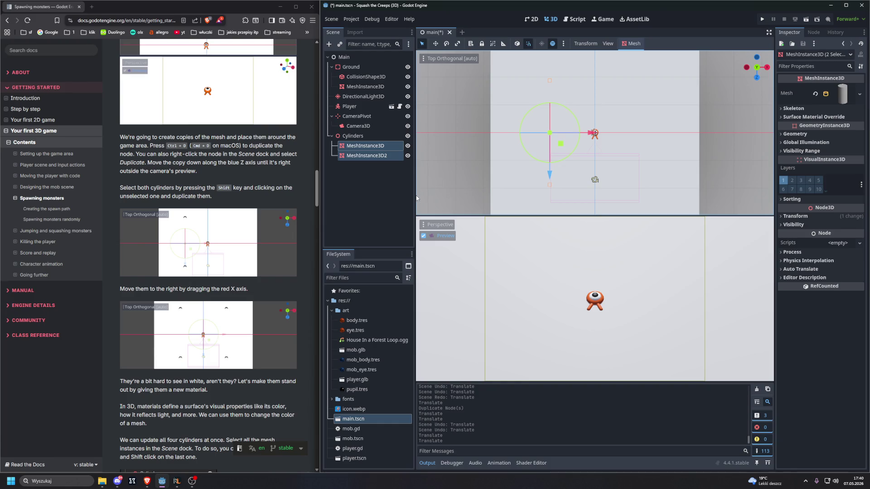
left_click(379, 150)
left_click(380, 159)
key("Up")
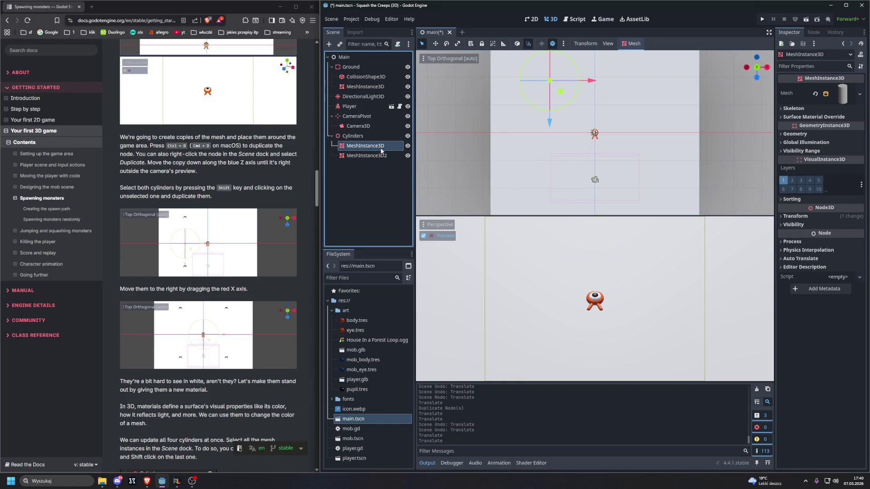
left_click(383, 158, "shift")
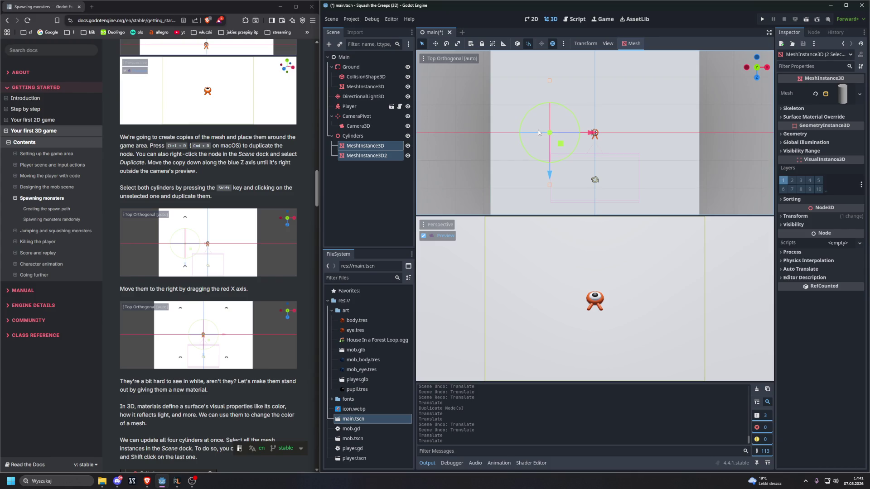
- Duplicate MeshInstance3D and MeshInstance3D2, then drag the copies right along X and fine-tune them
right_click(368, 147)
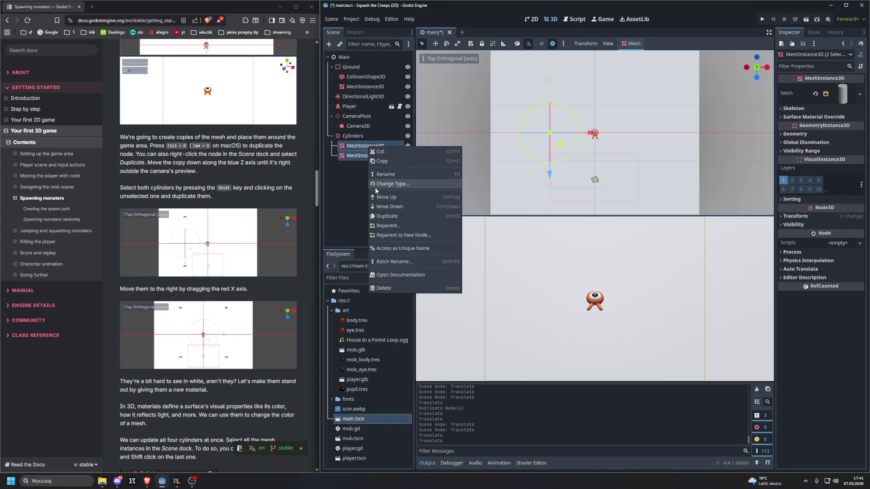
left_click(386, 217)
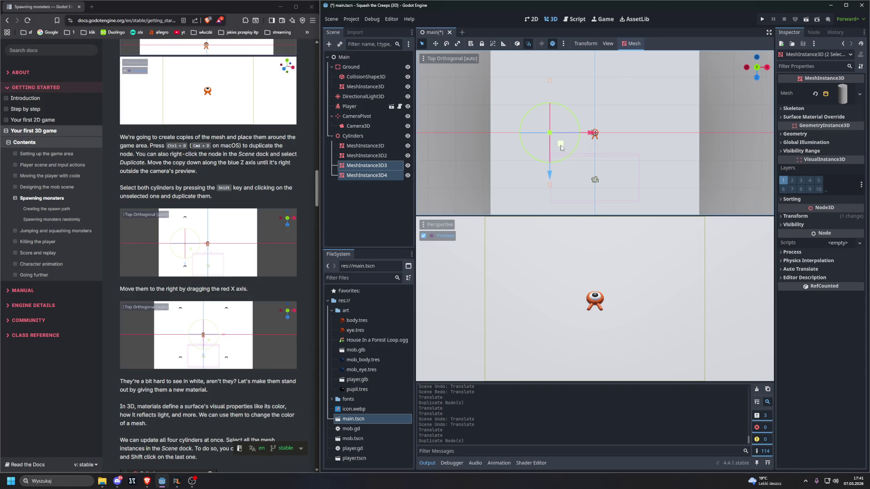
mouse_move(561, 147)
left_mouse_down()
mouse_move(695, 149)
mouse_move(686, 195)
mouse_move(636, 224)
mouse_move(627, 108)
mouse_move(634, 156)
mouse_move(670, 157)
mouse_move(651, 157)
left_mouse_up()
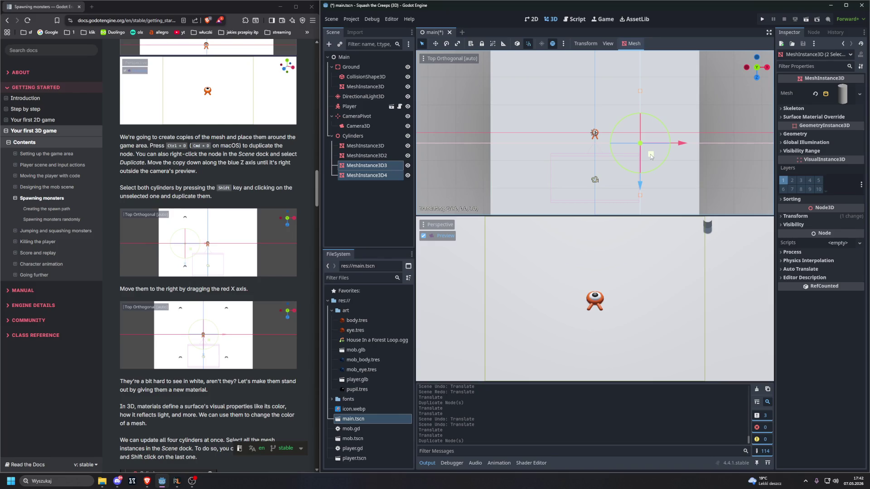
left_click_drag(651, 154, 651, 154)
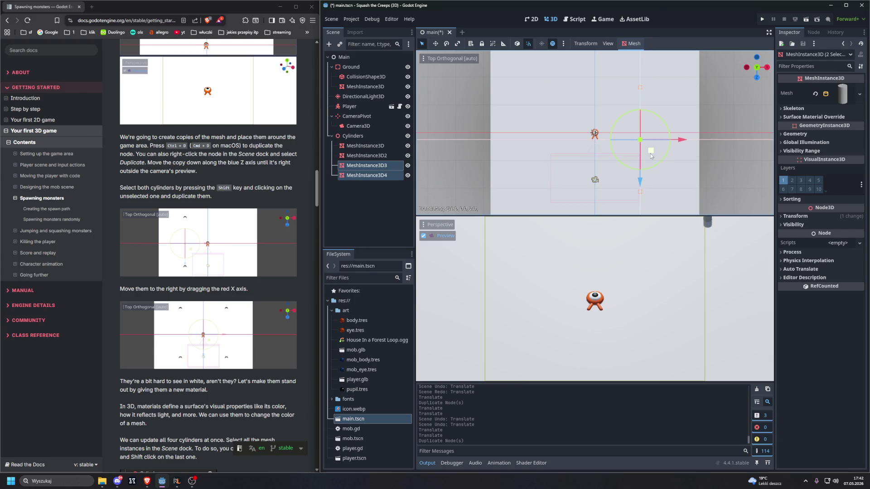
mouse_move(650, 151)
left_mouse_down()
mouse_move(633, 148)
mouse_move(663, 147)
mouse_move(632, 145)
mouse_move(654, 155)
mouse_move(652, 146)
left_mouse_up()
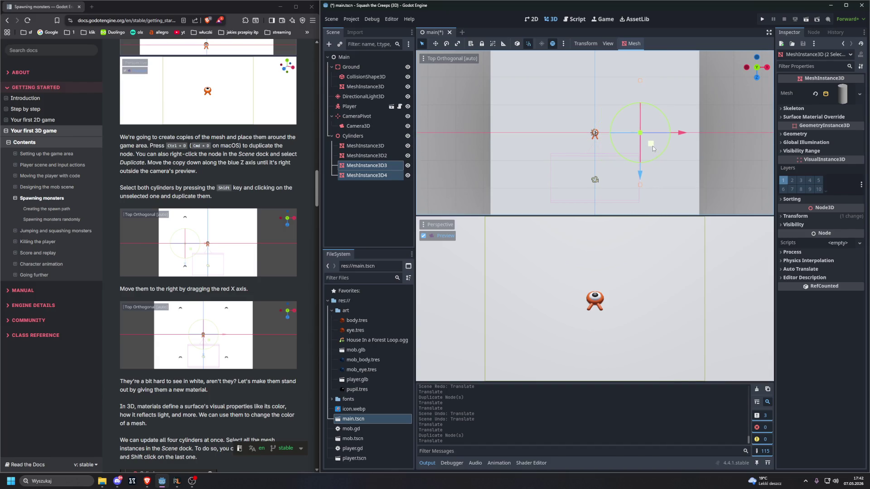
left_click(364, 146)
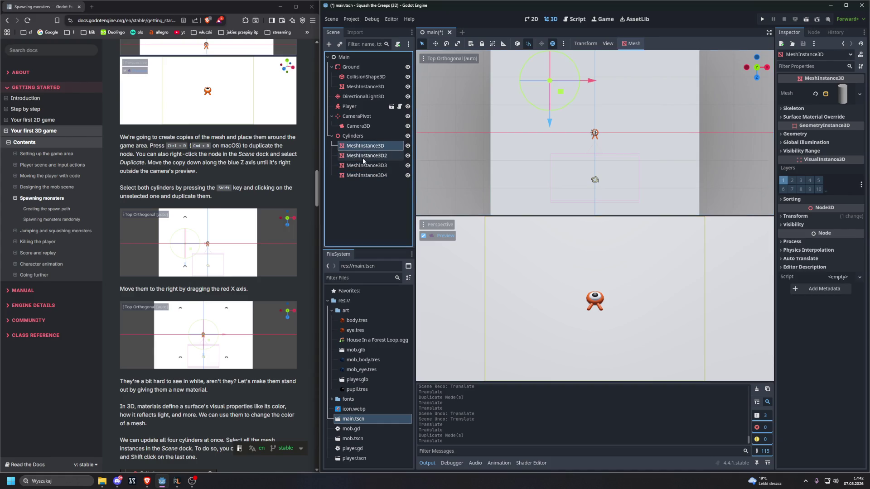
left_click(364, 157)
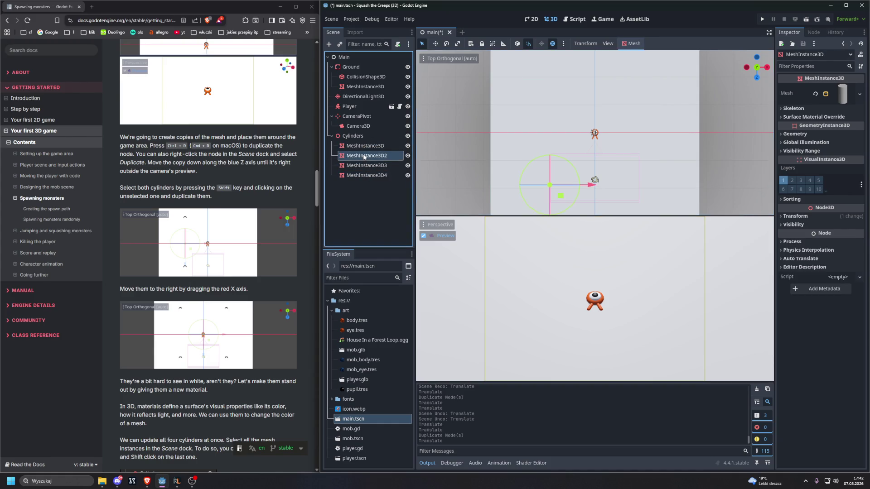
left_click(362, 147)
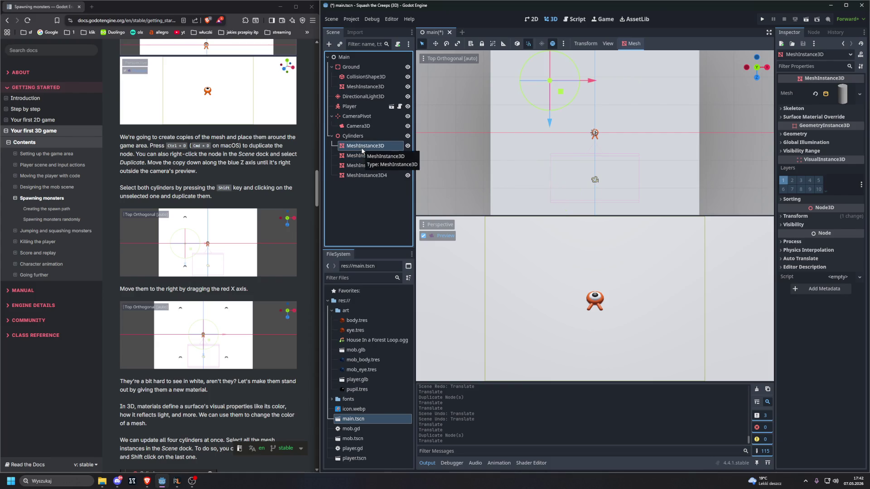
left_click(362, 147)
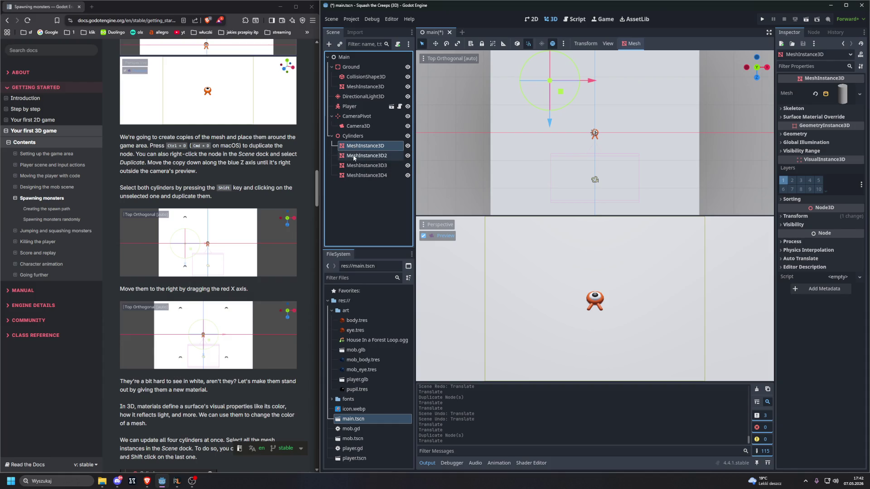
left_click(357, 156, "shift")
left_click(361, 176, "shift")
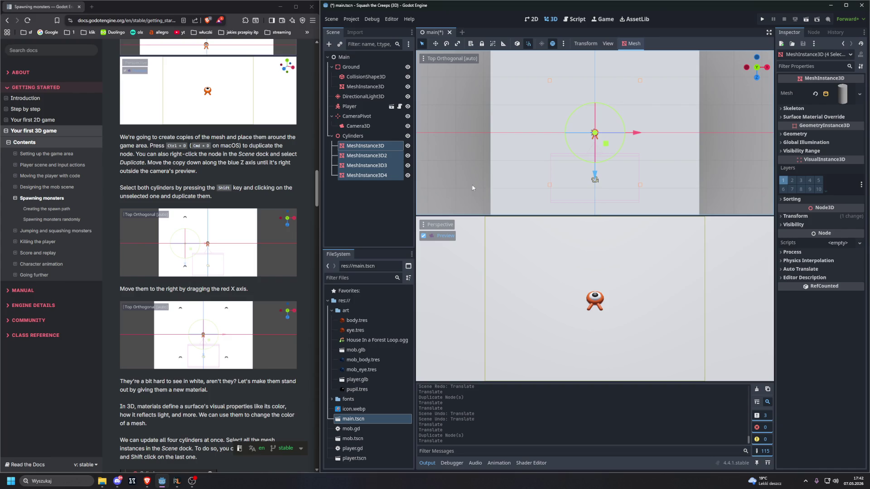
left_click(383, 196)
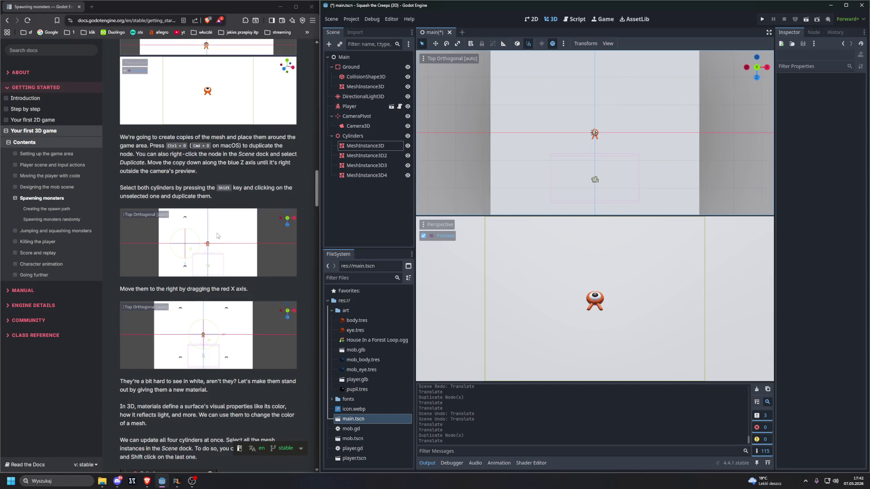
- Zoom the top view out and in, then undo the copies' last Translate
scroll(216, 233, "down", 2)
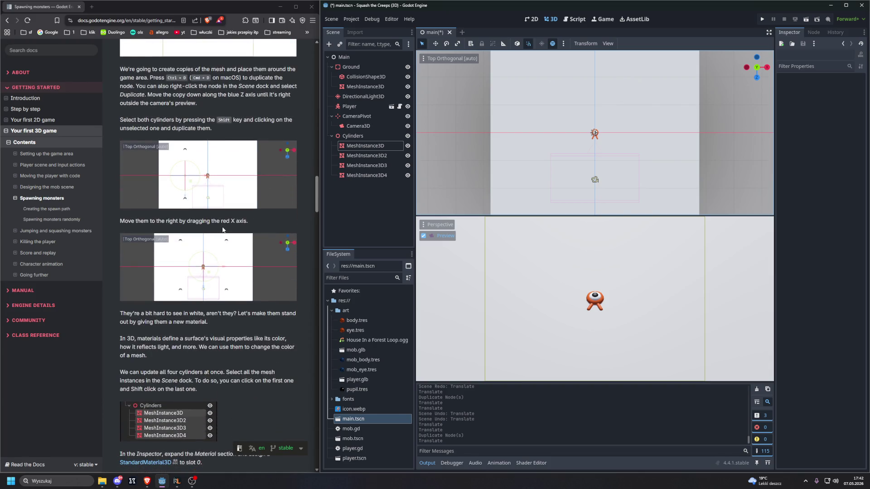
scroll(434, 163, "down", 5)
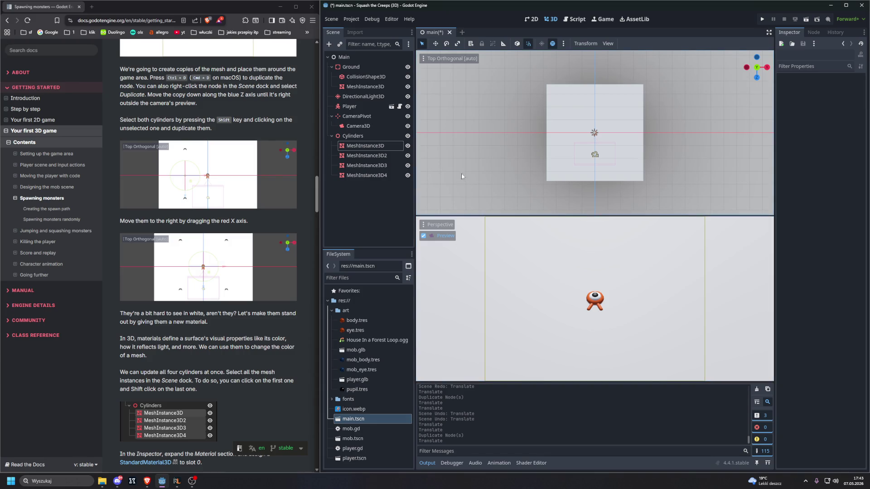
scroll(458, 159, "up", 5)
scroll(459, 160, "up", 2)
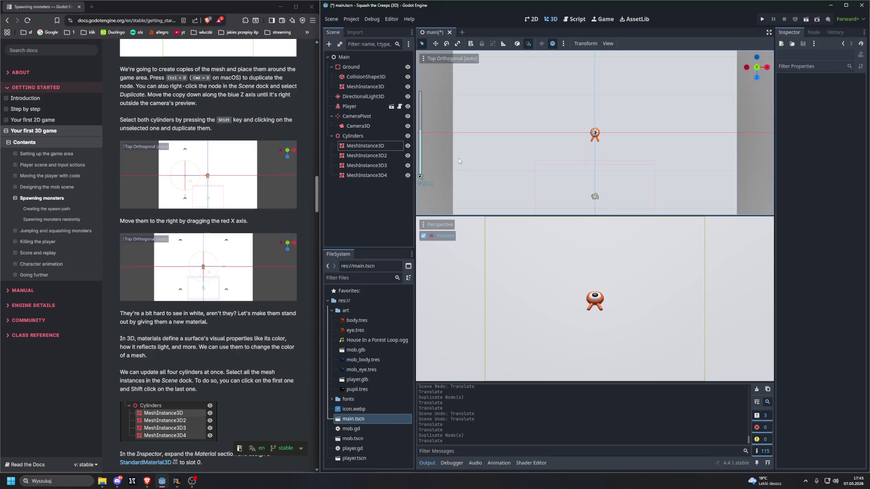
scroll(459, 160, "down", 3)
scroll(458, 159, "up", 2)
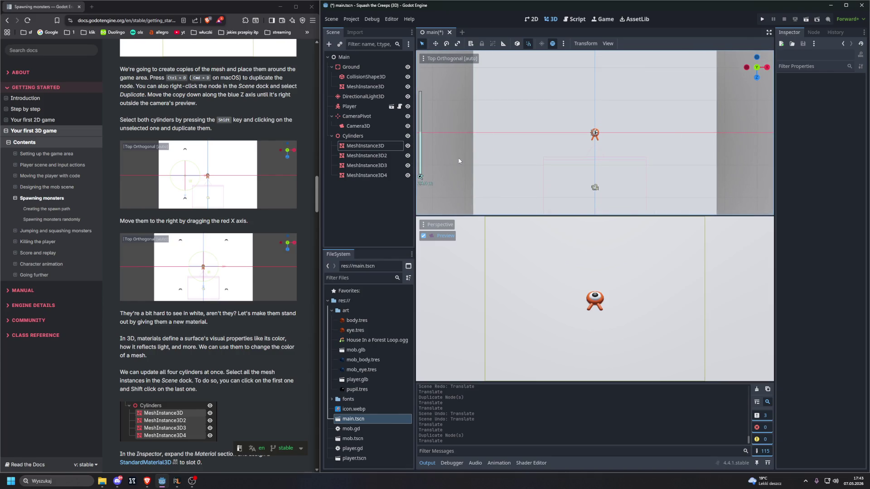
scroll(459, 161, "down", 5)
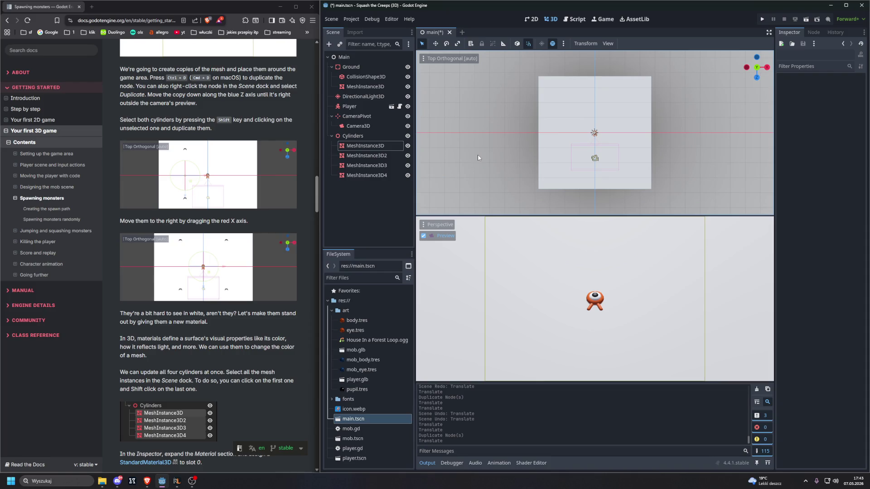
key("ctrl+z")
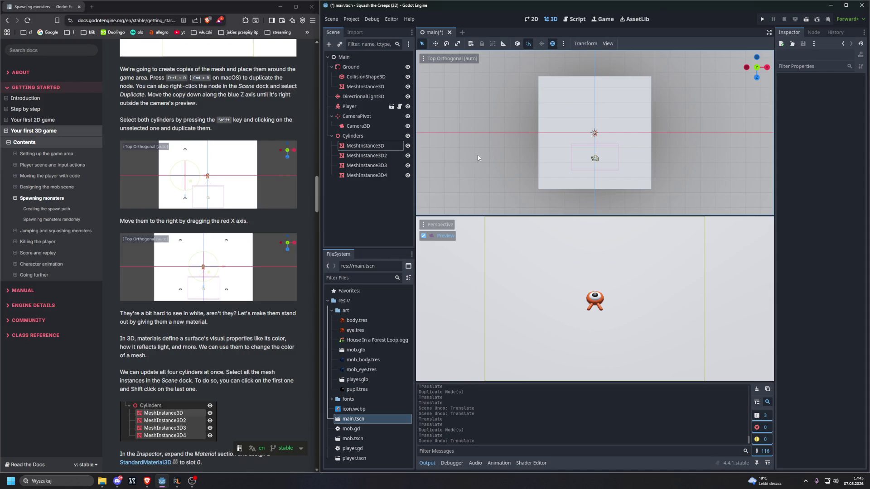
key("ctrl+z")
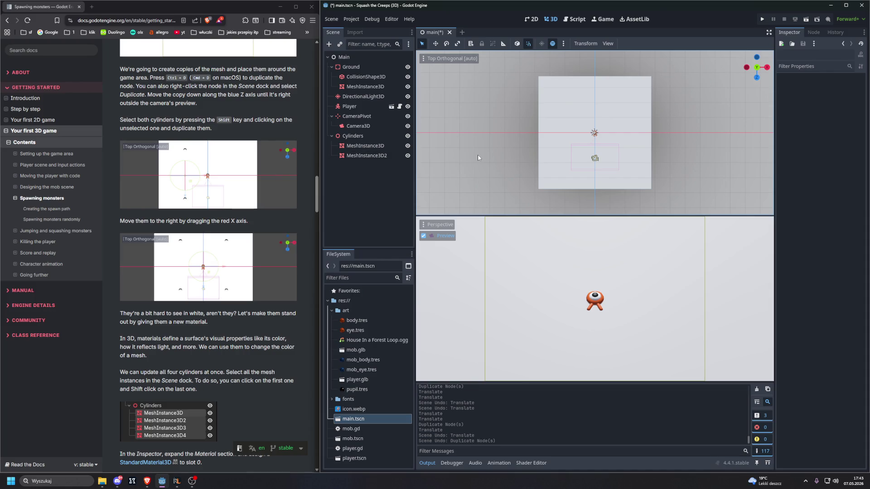
key("ctrl+shift+z")
key("ctrl+shift+z")
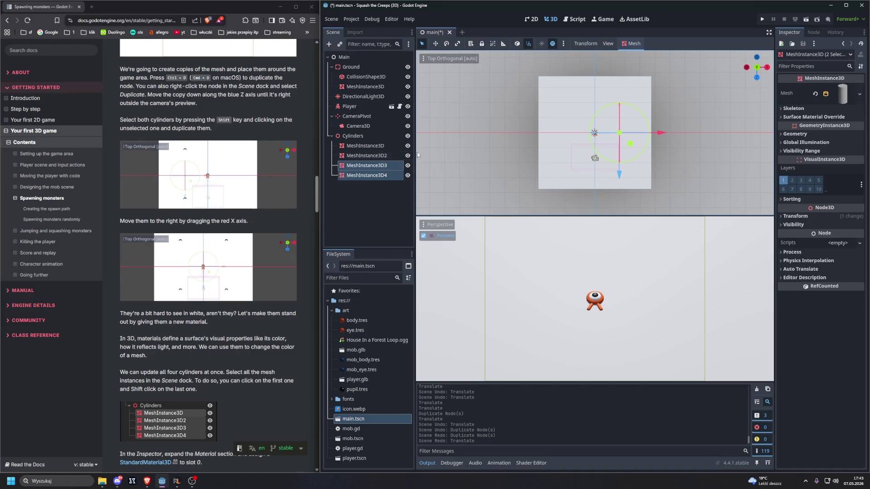
left_click(388, 155, "shift")
left_click(385, 146, "shift")
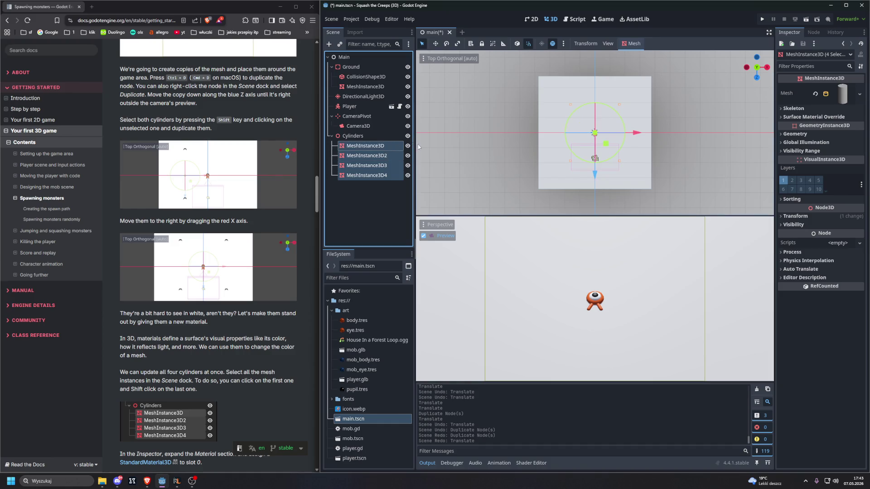
left_click(461, 153)
scroll(539, 147, "up", 5)
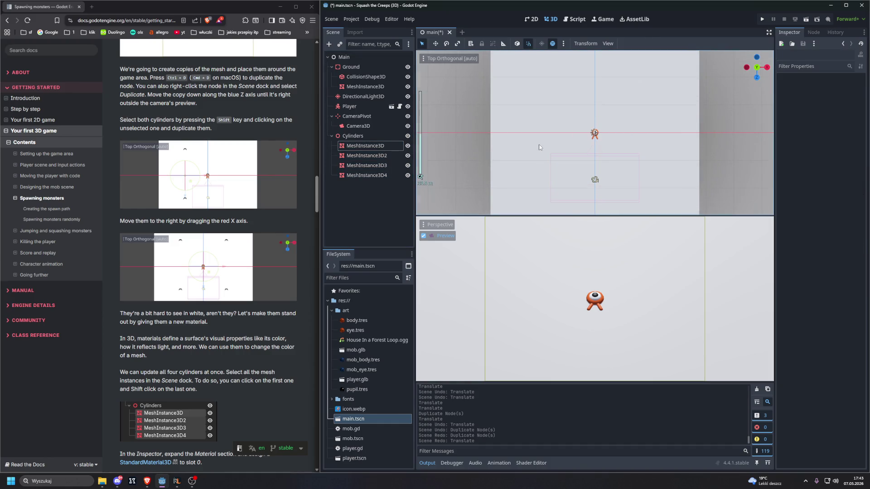
left_click(365, 145)
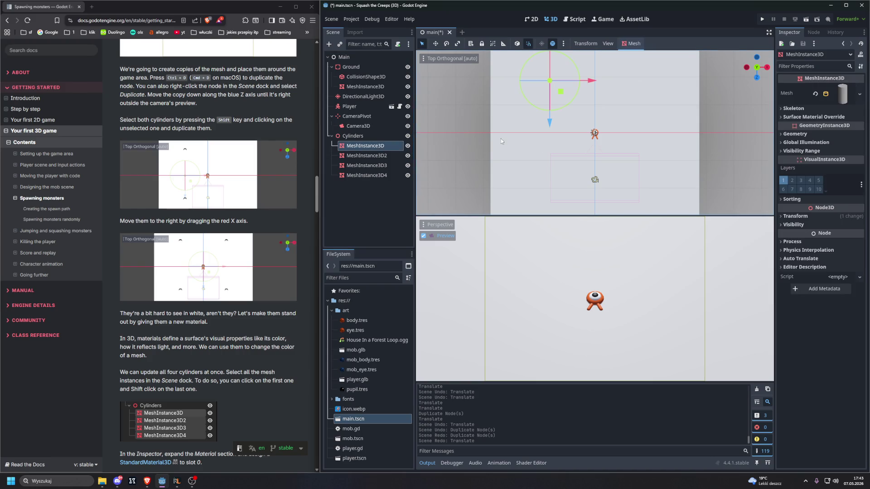
scroll(501, 139, "up", 1)
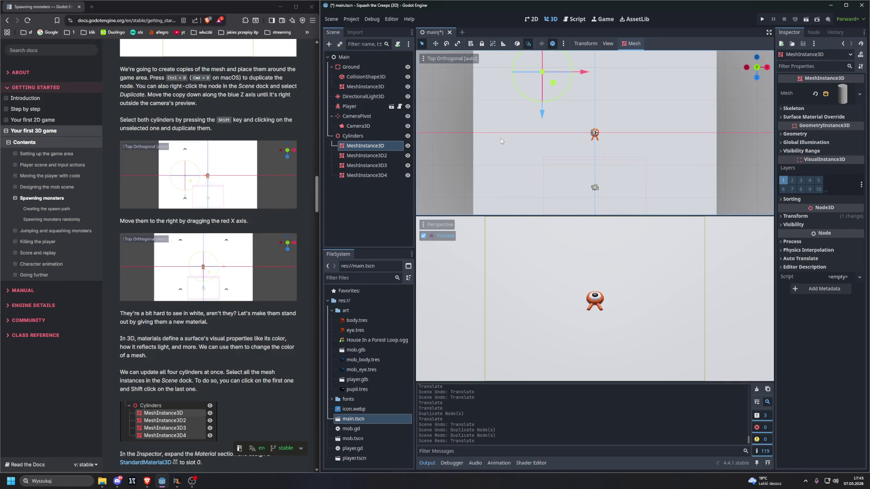
scroll(233, 186, "down", 2)
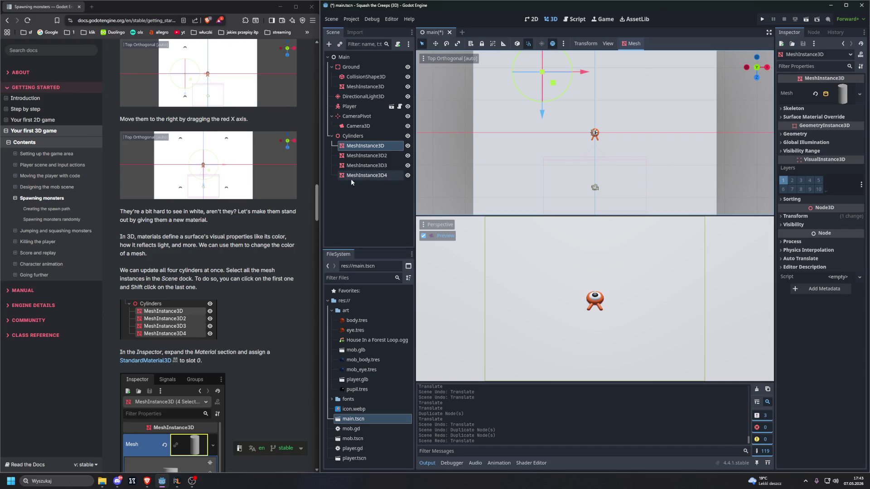
- Select MeshInstance3D through MeshInstance3D4 together in the Scene dock
left_click(371, 194)
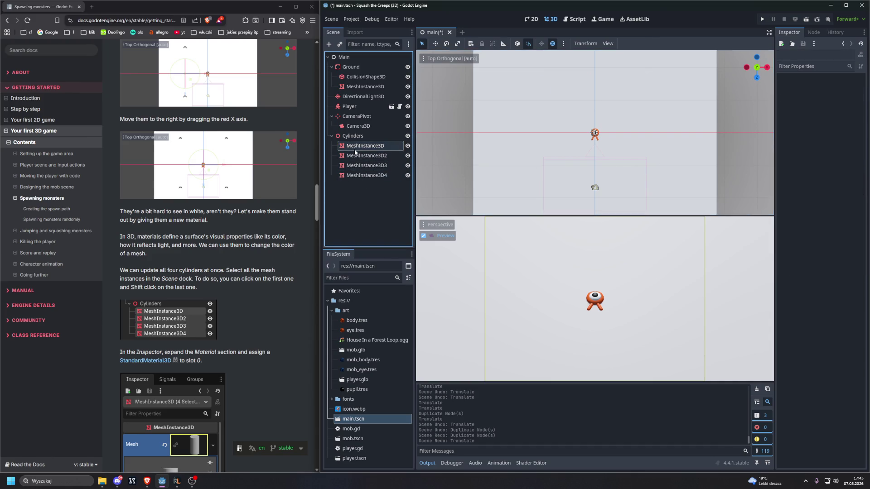
left_click(356, 146)
left_click(363, 165, "shift")
left_click(365, 176, "shift")
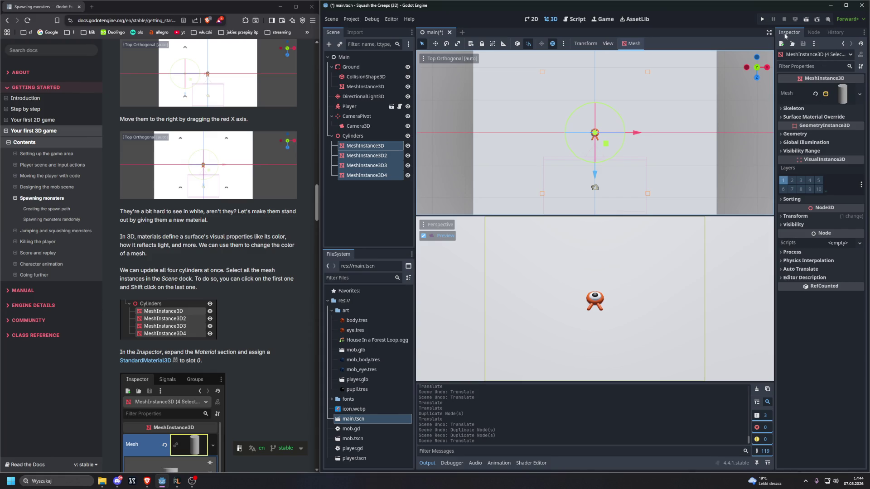
left_click(782, 109)
left_click(782, 111)
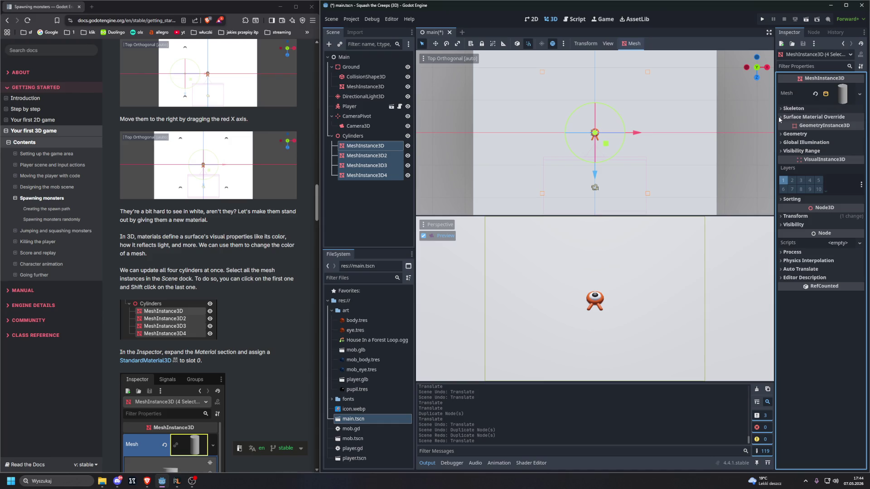
scroll(312, 146, "down", 3)
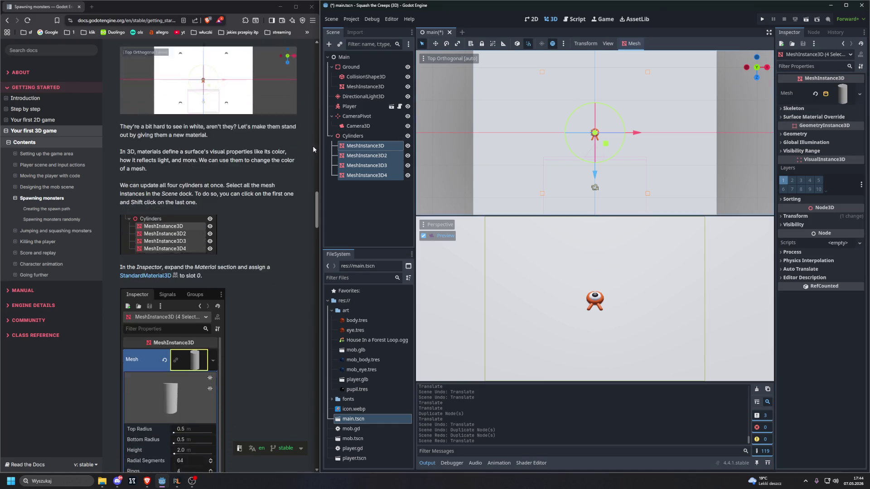
- Assign a new StandardMaterial3D to the cylinder mesh's Material slot and expand its properties
left_click(841, 93)
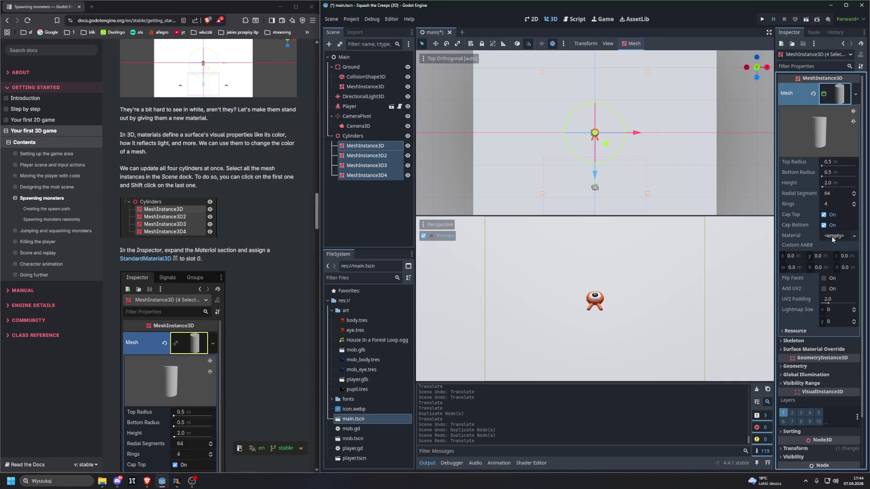
scroll(178, 180, "down", 5)
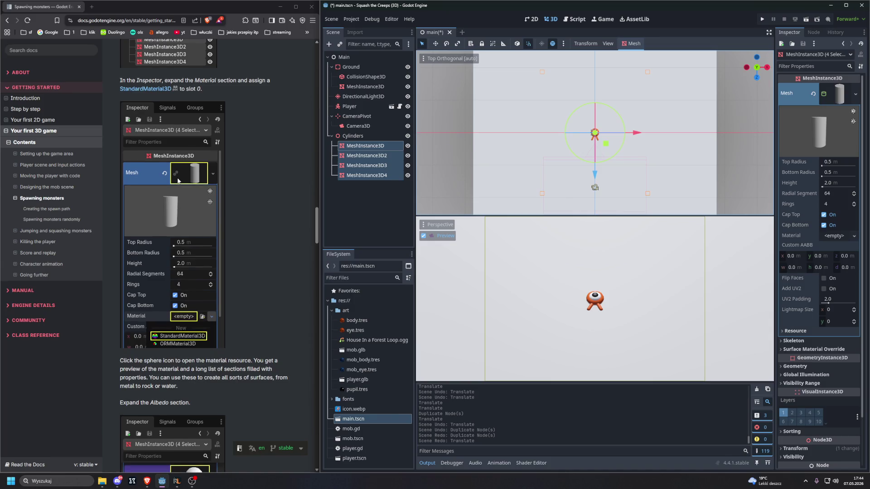
scroll(178, 180, "down", 1)
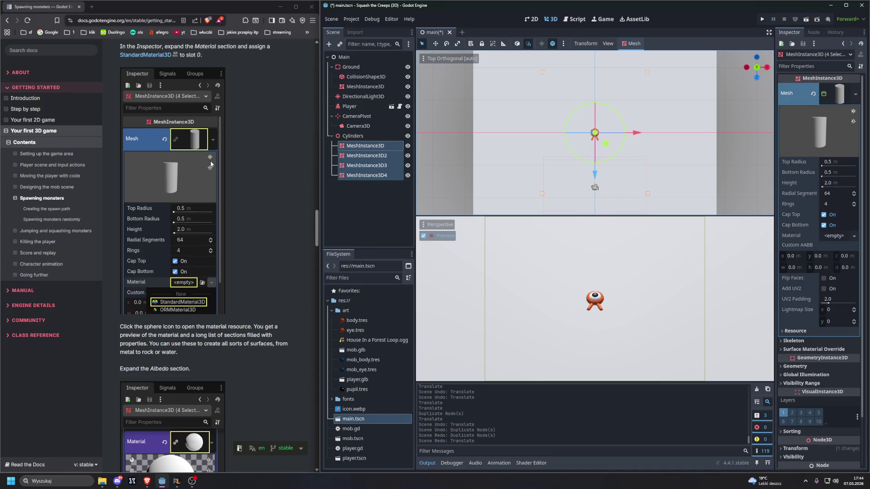
left_click(834, 236)
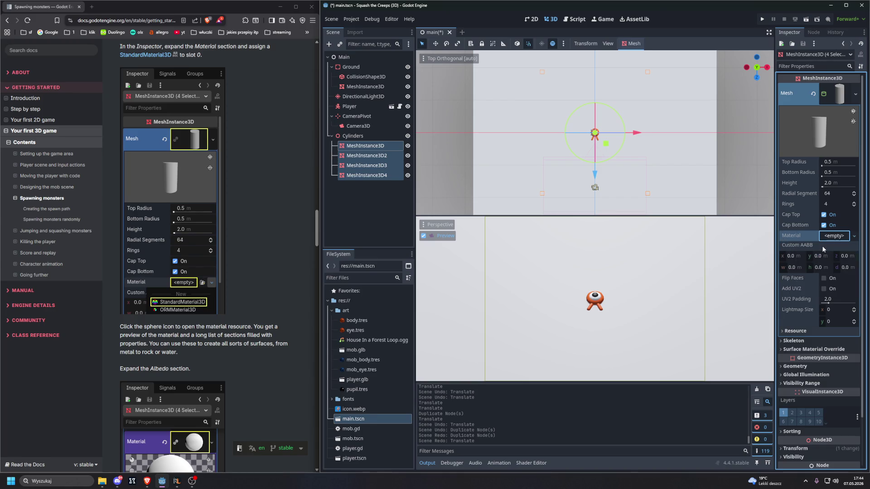
left_click(822, 246)
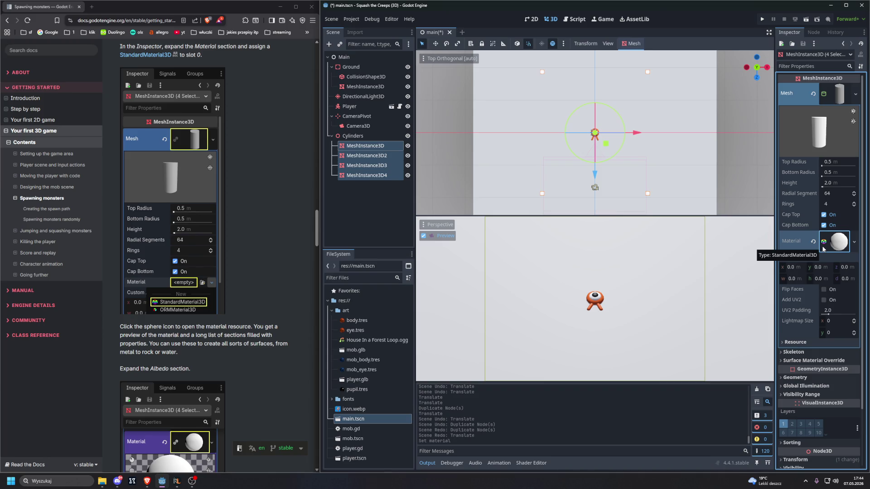
left_click(841, 247)
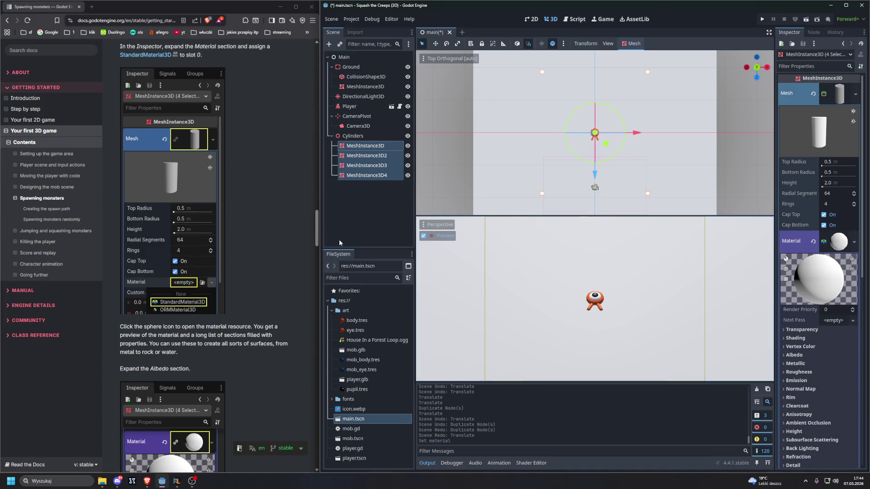
scroll(271, 239, "down", 4)
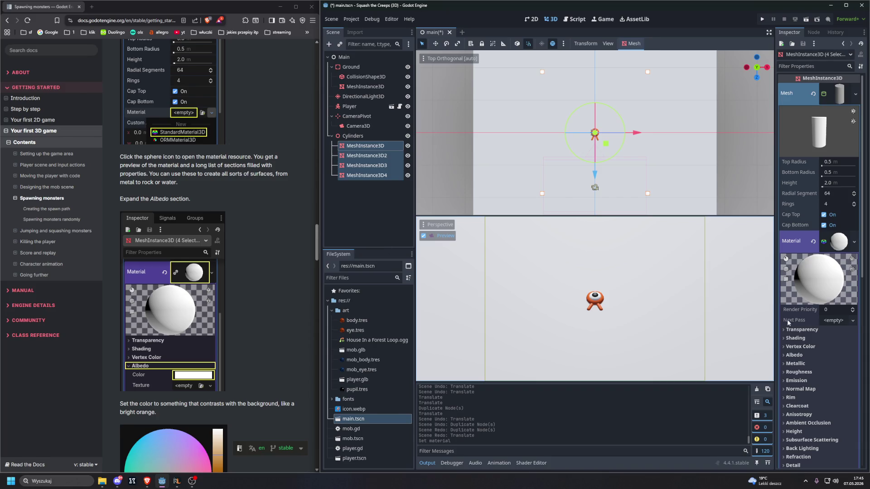
- Expand the material's Albedo settings to reach the Color field
left_click(785, 355)
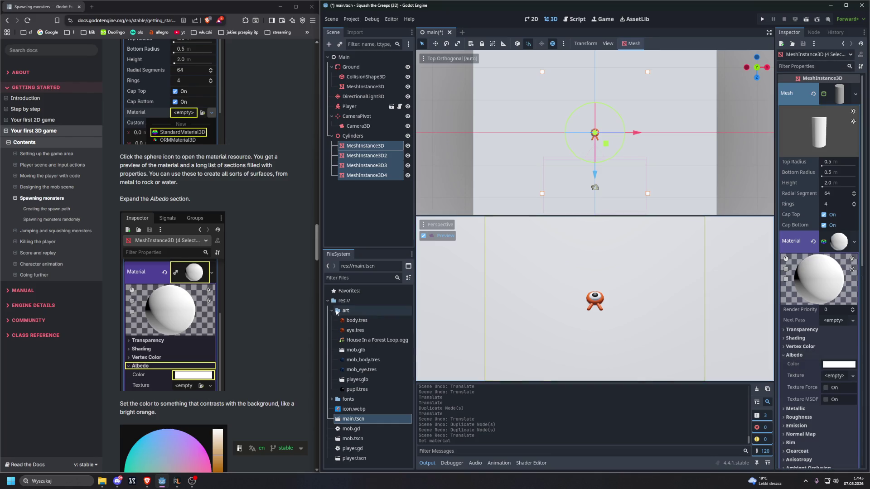
scroll(271, 304, "down", 1)
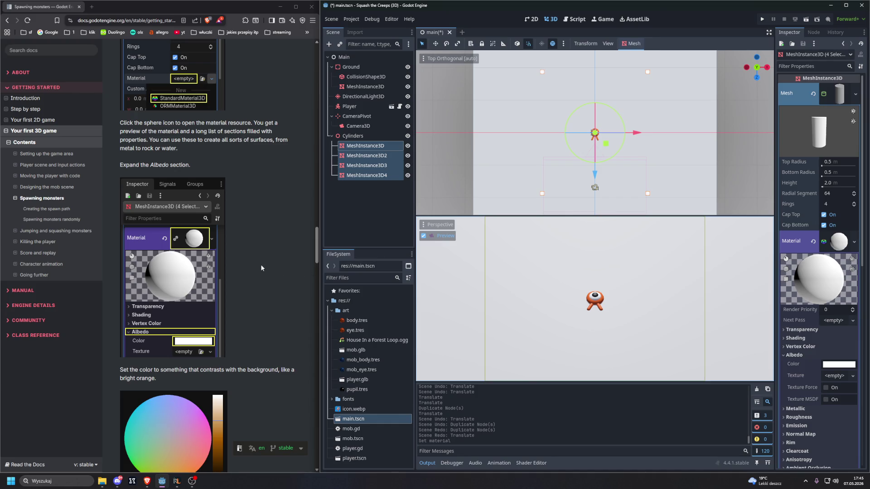
scroll(261, 268, "down", 3)
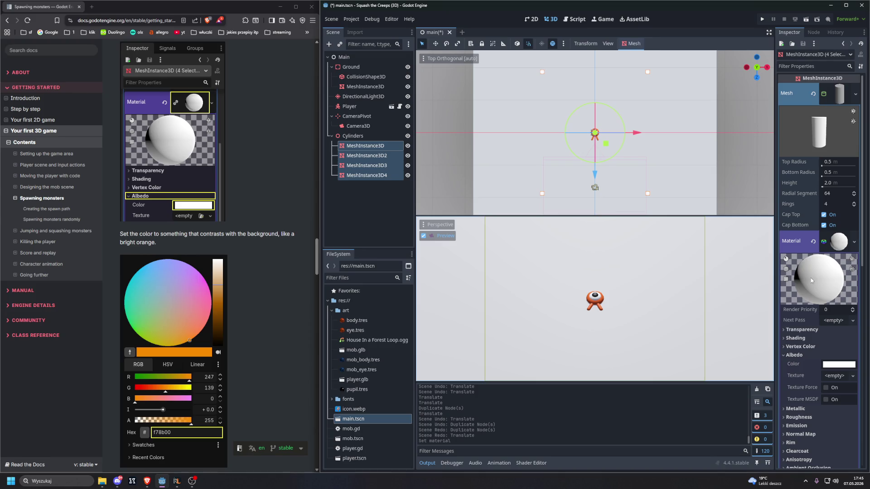
scroll(811, 280, "down", 4)
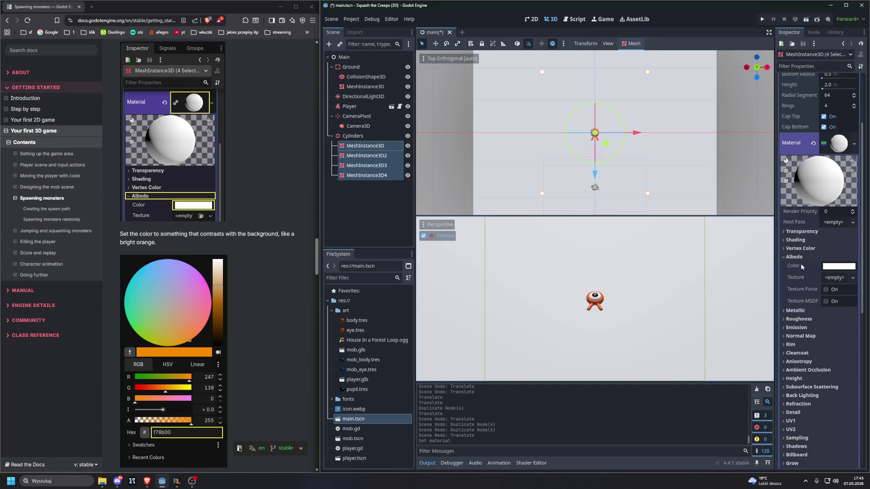
- Set the albedo colour to bright orange fa7746 (R 250, G 119, B 70) and collapse the mesh
left_click(828, 267)
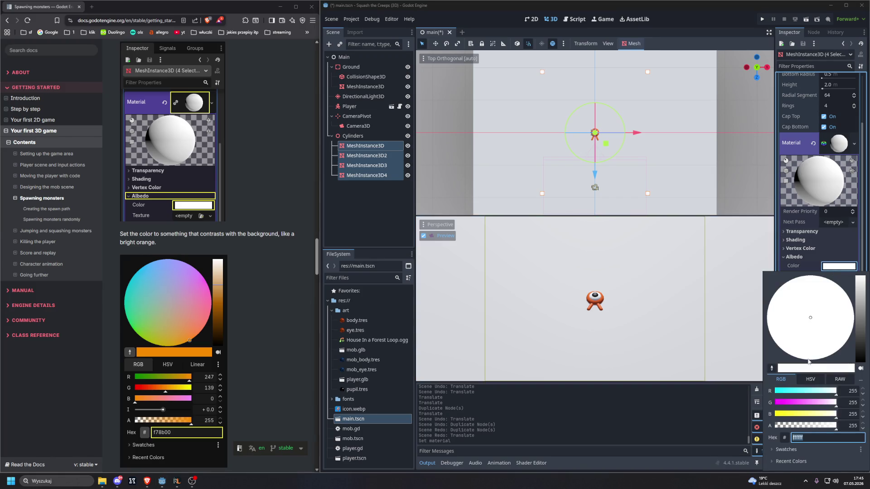
left_click(796, 403)
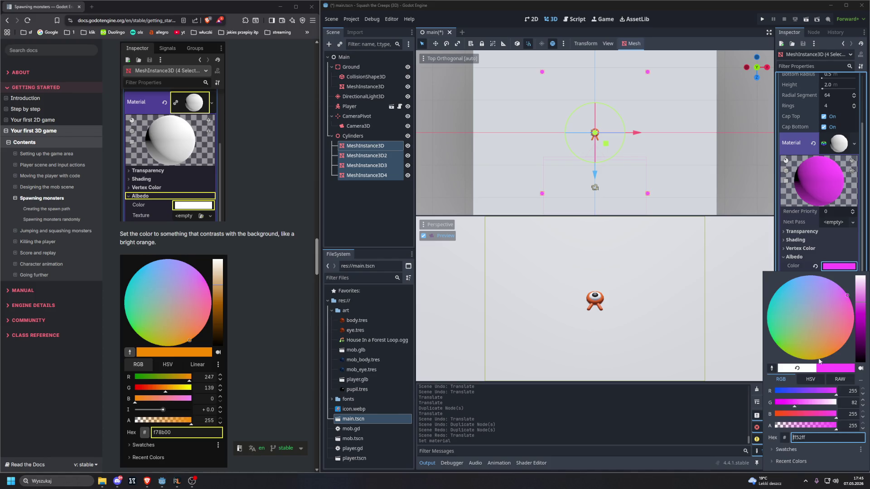
left_click(801, 394)
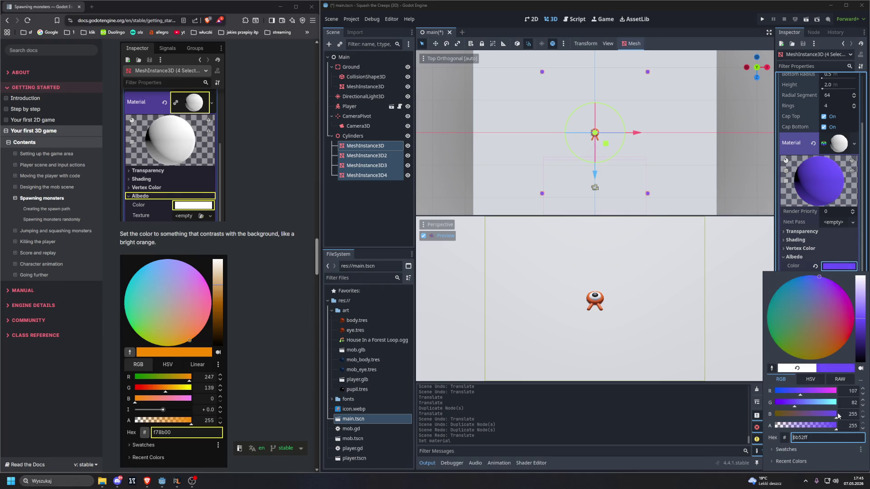
left_click(806, 406)
left_click(826, 352)
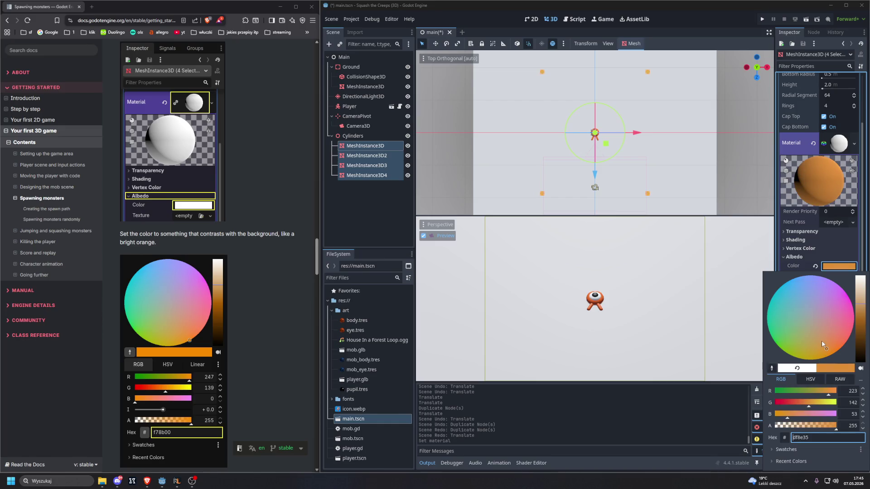
left_click_drag(823, 345, 842, 345)
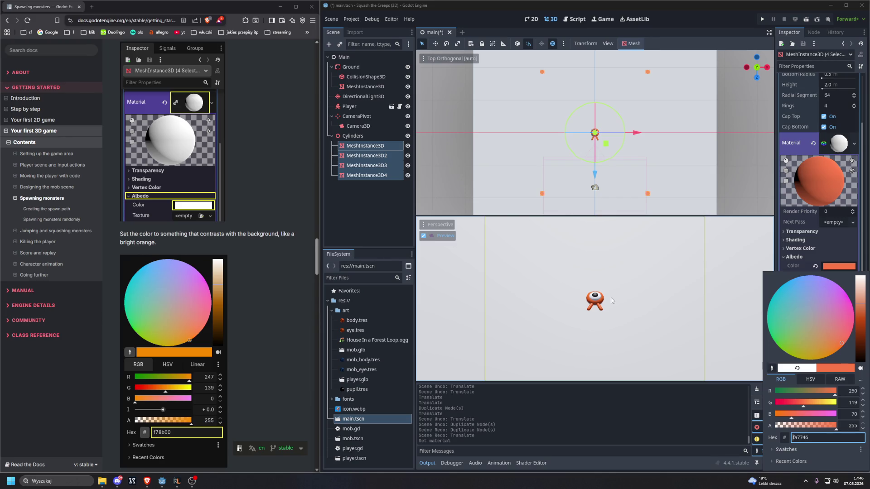
left_click(749, 340)
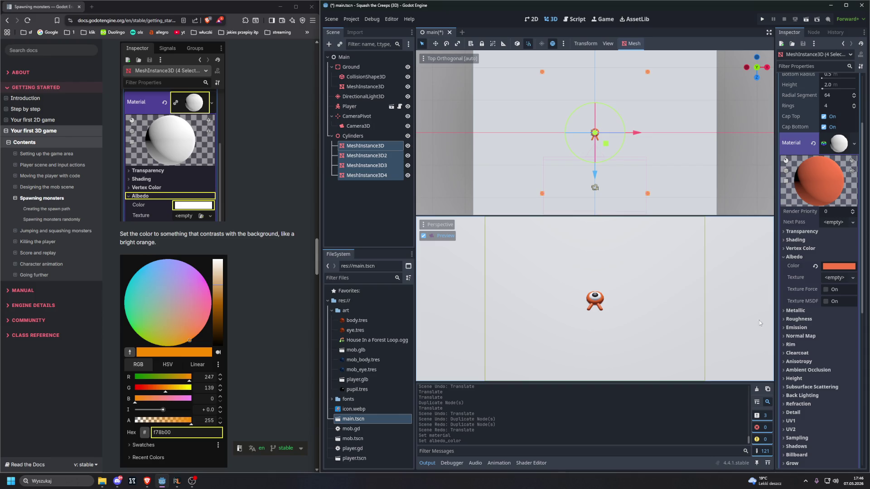
scroll(811, 227, "up", 5)
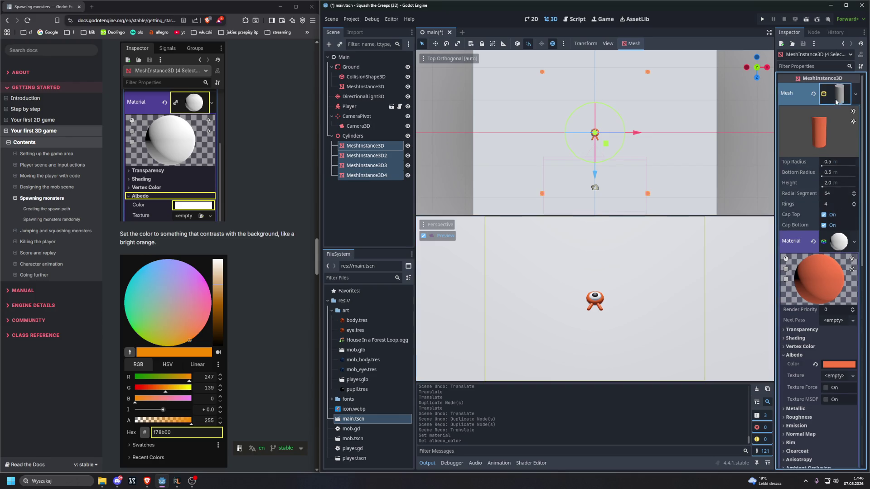
left_click(835, 102)
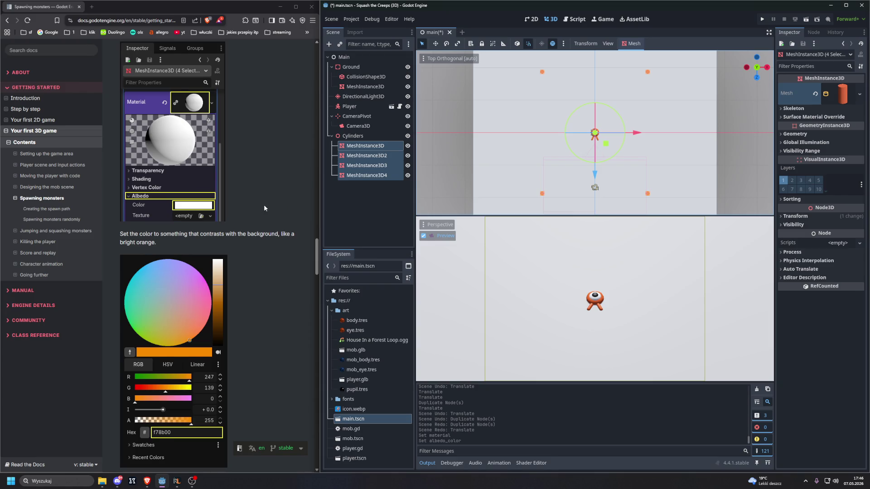
- Fold the Cylinders group in the Scene dock, toggling its visibility off and back on
scroll(264, 207, "down", 5)
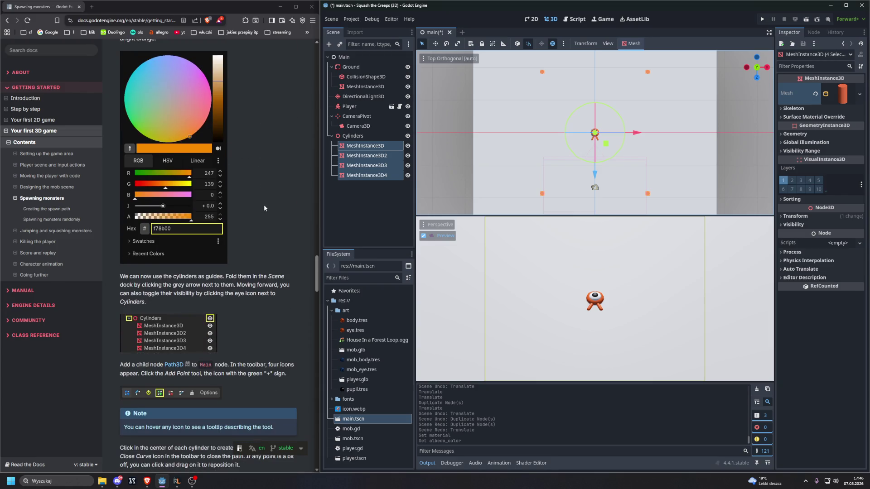
scroll(264, 208, "down", 2)
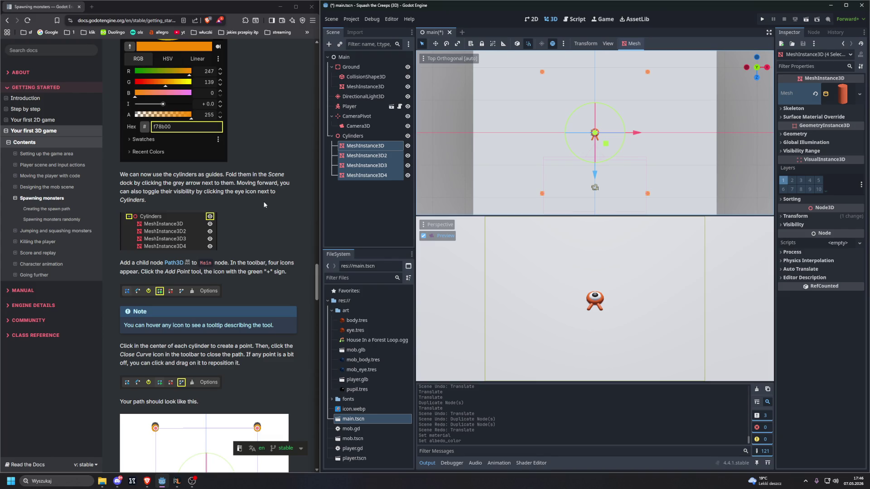
left_click(331, 136)
left_click(407, 136)
left_click(407, 137)
- Select the Main node as the parent for a new node
scroll(227, 217, "down", 1)
scroll(227, 217, "down", 2)
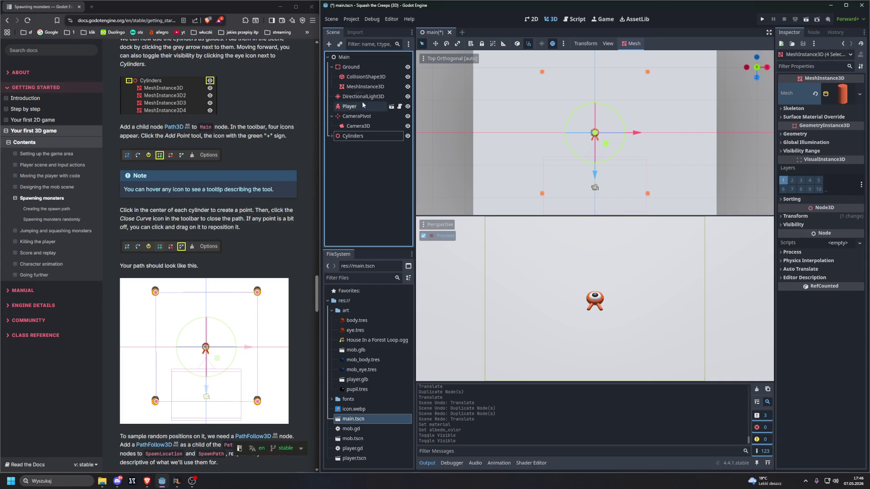
left_click(355, 58)
- Add a Path3D child node under Main by searching 'path' in Create New Node
key("ctrl+a")
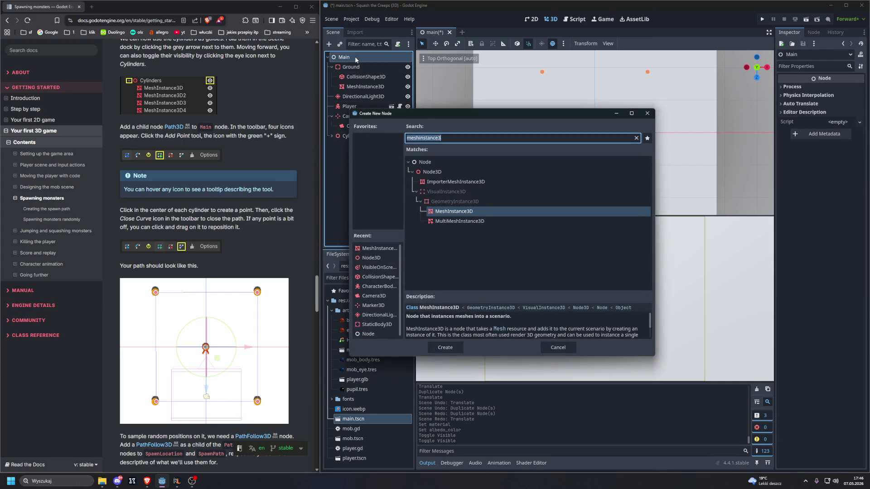
type("path")
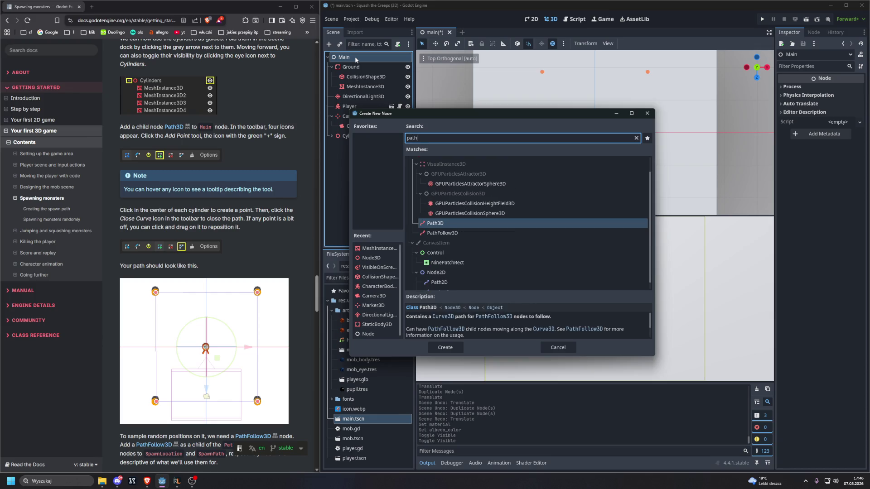
key("Return")
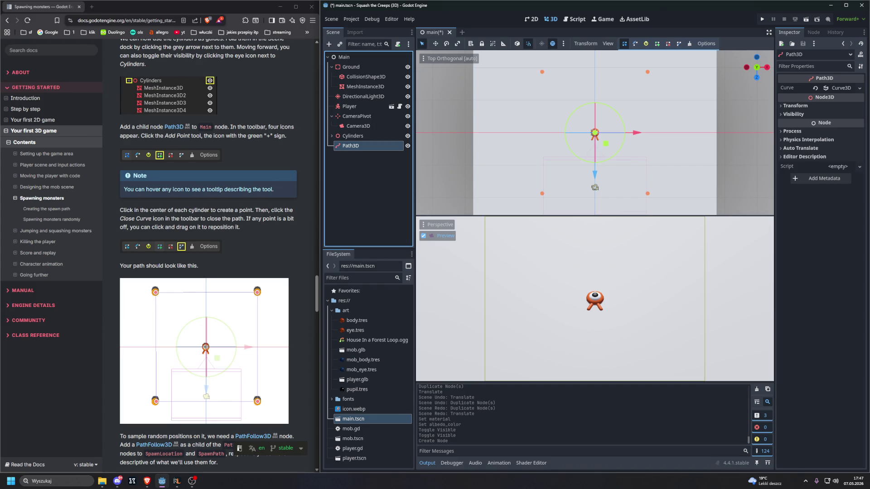
left_click(92, 7)
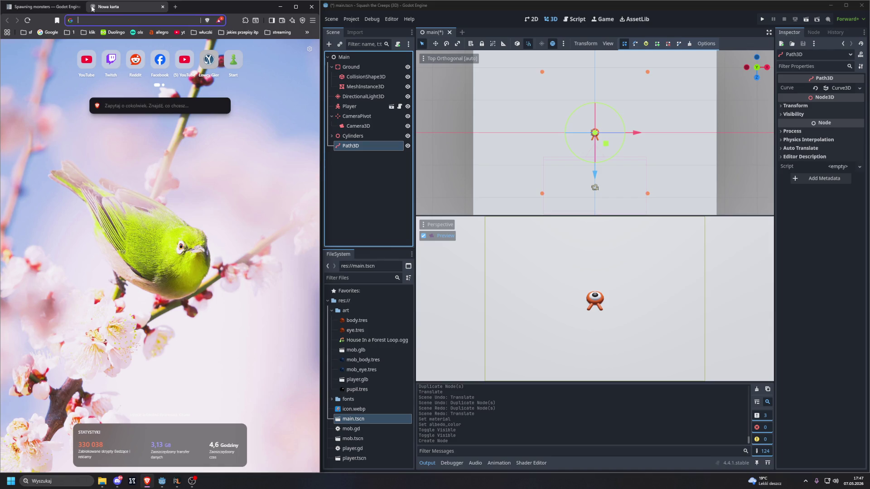
- Search 'what time is force wipe' and open the Rust Force Wipe result in its own tab
type("what ti")
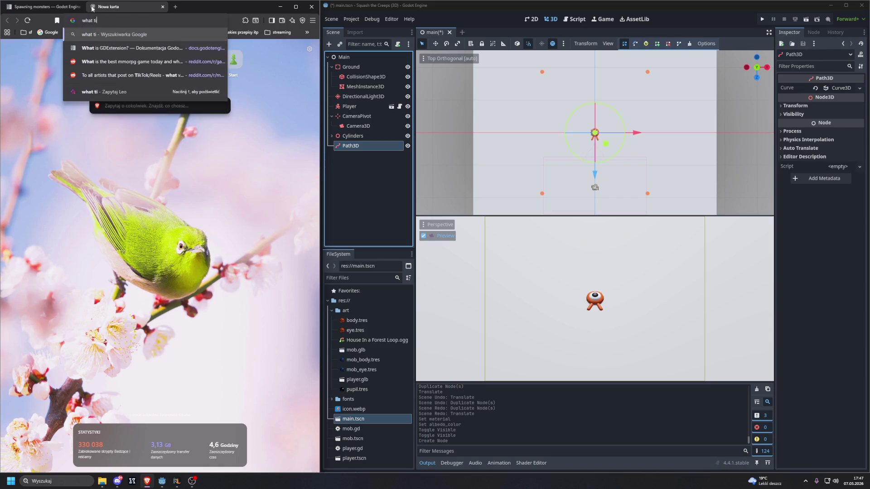
type("me is force wipe")
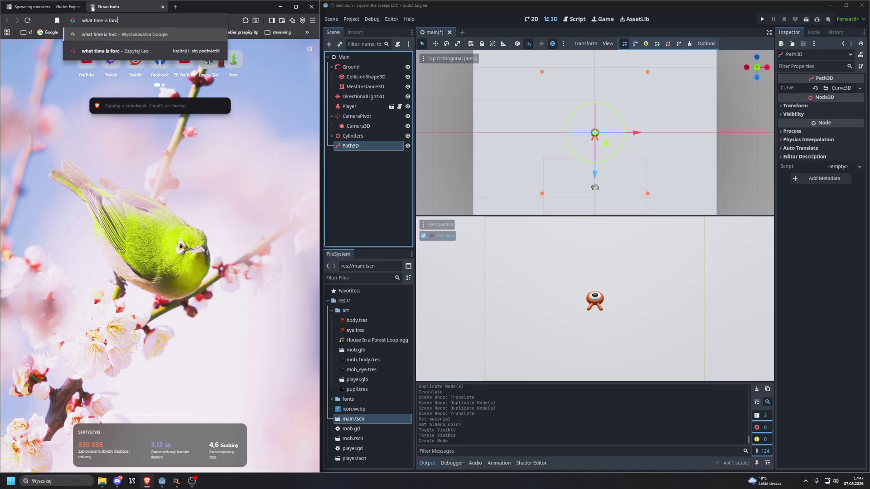
key("Return")
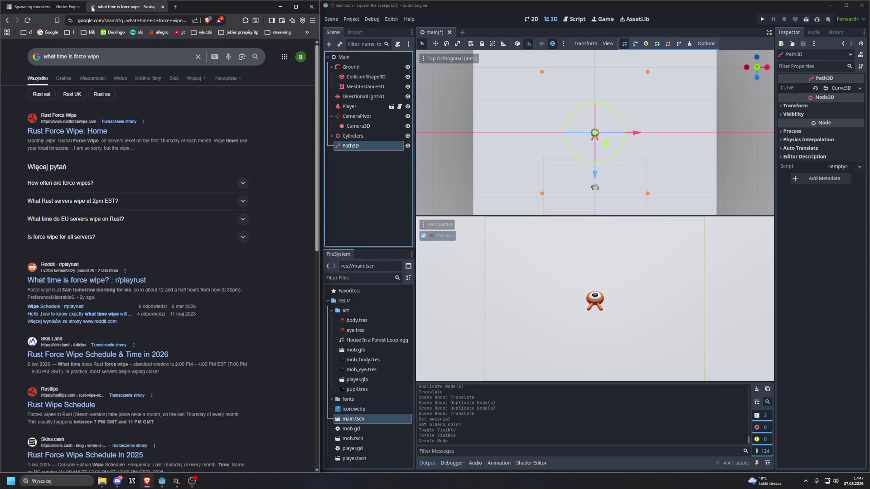
middle_click(73, 131)
left_click(204, 7)
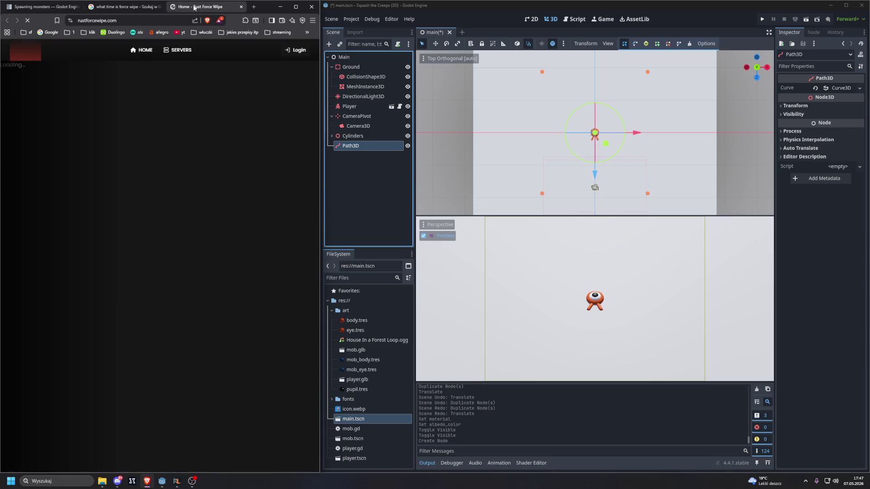